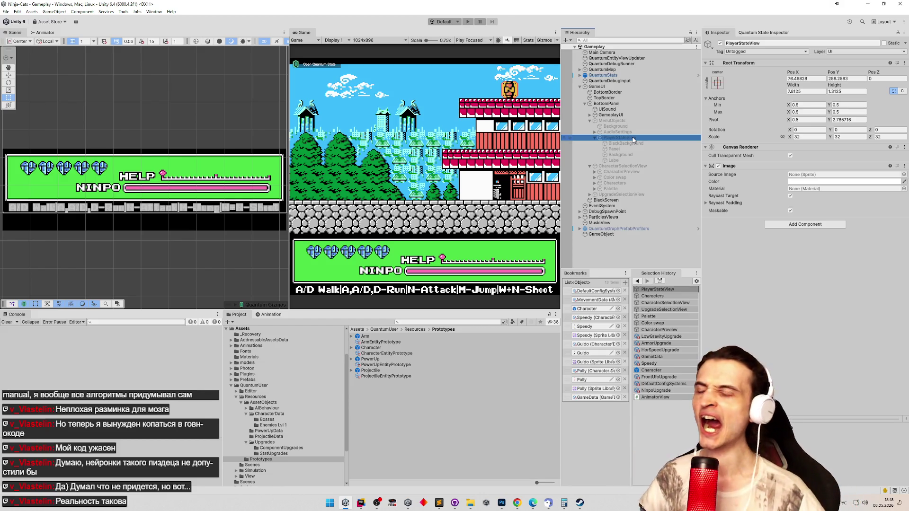
Select the MenuObjects group and briefly check the todo list and the upgrade selection view
{"action": "left_click", "coordinate": [652, 121]}
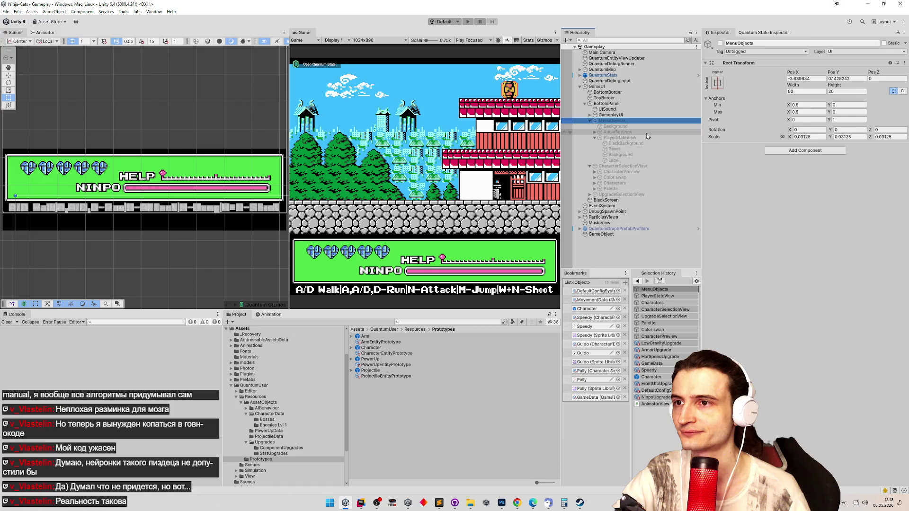
{"action": "left_click", "coordinate": [438, 502]}
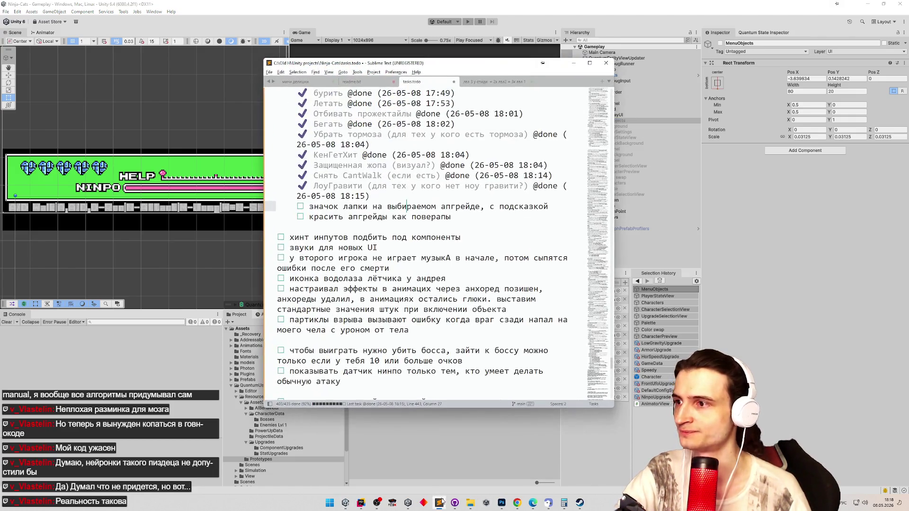
{"action": "left_click", "coordinate": [542, 62]}
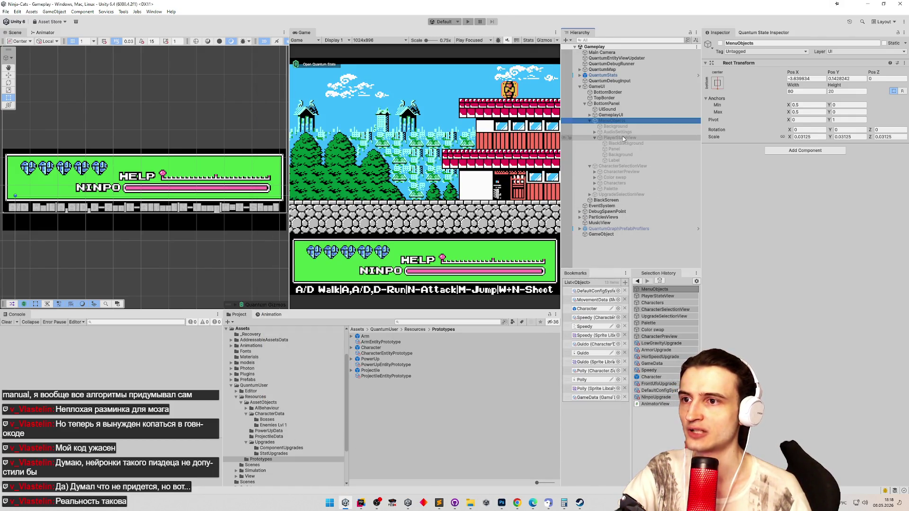
{"action": "left_click", "coordinate": [644, 168]}
Inspect UpgradeSelectionView and its child button, then activate the MenuObjects group
{"action": "left_click", "coordinate": [638, 194]}
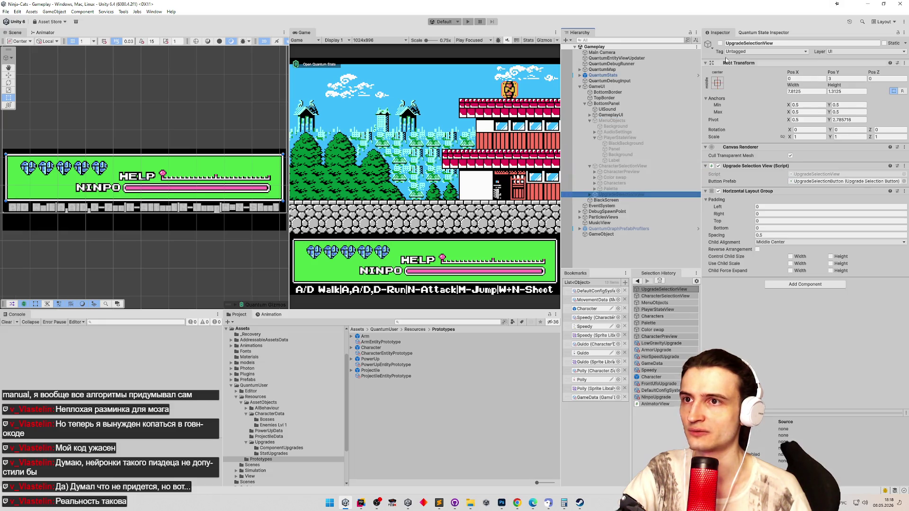
{"action": "left_click", "coordinate": [589, 193]}
{"action": "left_click", "coordinate": [637, 120]}
{"action": "left_click", "coordinate": [721, 43]}
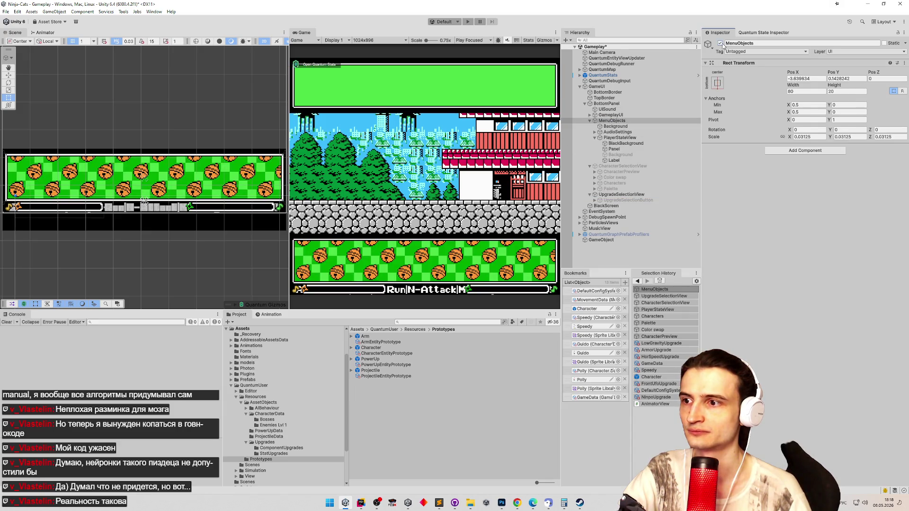
Activate UpgradeSelectionButton, frame it in the scene and expand it to its Label and Icon children
{"action": "left_click", "coordinate": [626, 200]}
{"action": "left_click", "coordinate": [720, 43]}
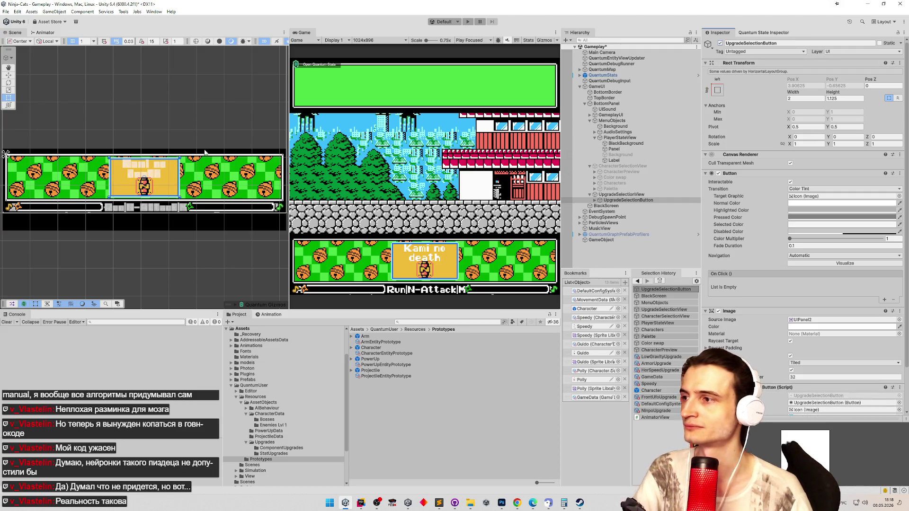
{"action": "key", "text": "f"}
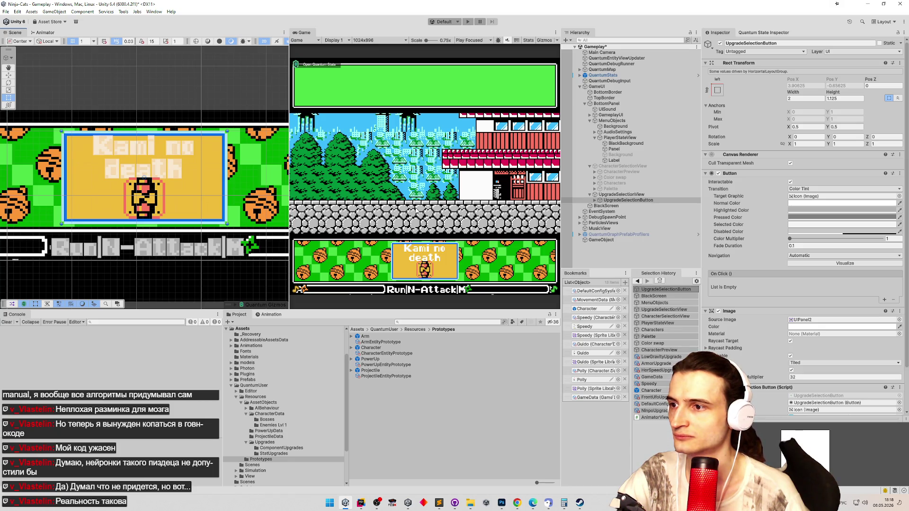
{"action": "left_click", "coordinate": [599, 199]}
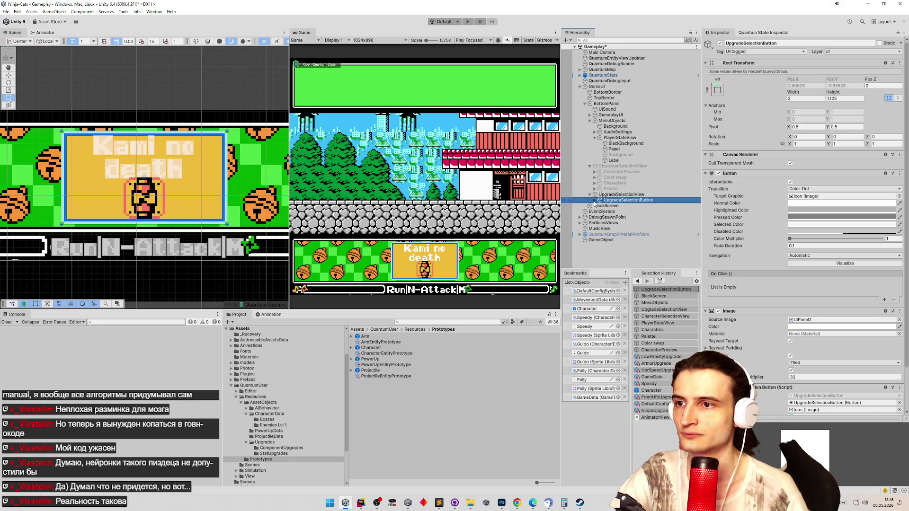
{"action": "left_click", "coordinate": [615, 206]}
{"action": "scroll", "coordinate": [747, 181], "scroll_direction": "down", "scroll_amount": 2}
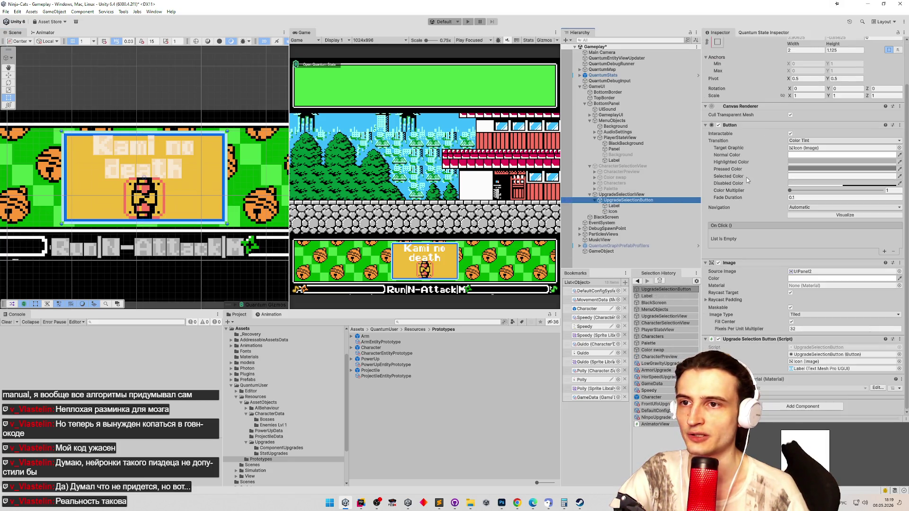
Set the Button's Transition to Animation and open the Button component's source code
{"action": "left_click", "coordinate": [813, 144]}
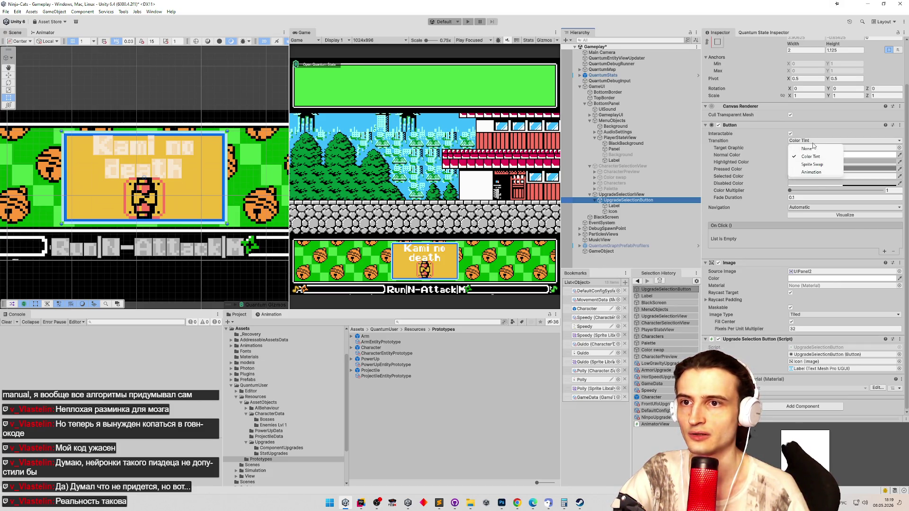
{"action": "left_click", "coordinate": [813, 172]}
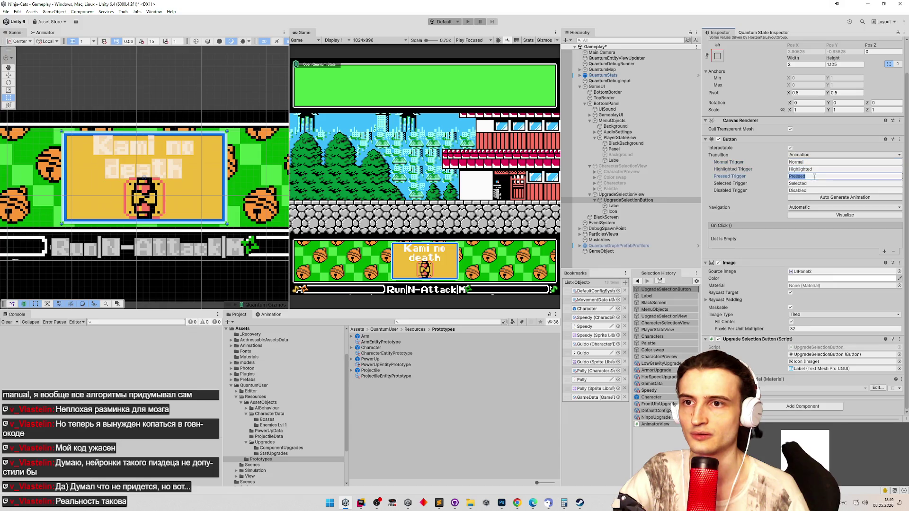
{"action": "left_click", "coordinate": [813, 190]}
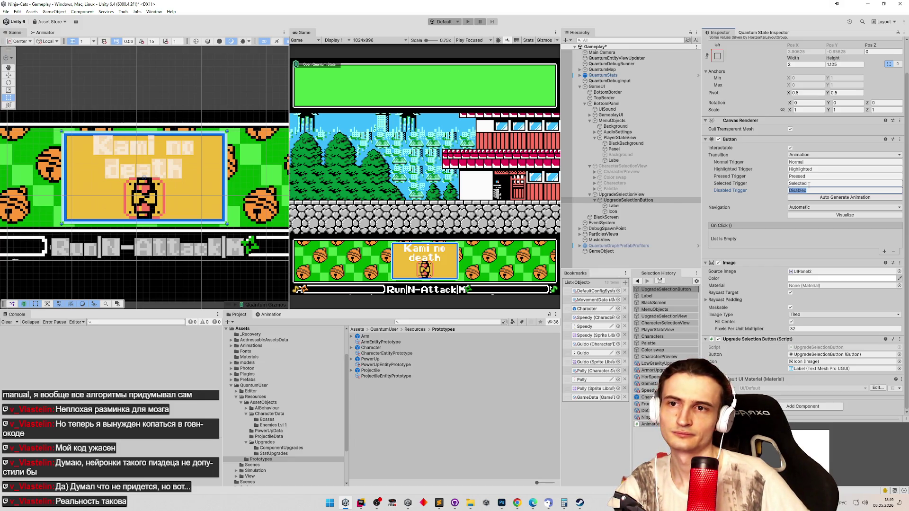
{"action": "right_click", "coordinate": [782, 141]}
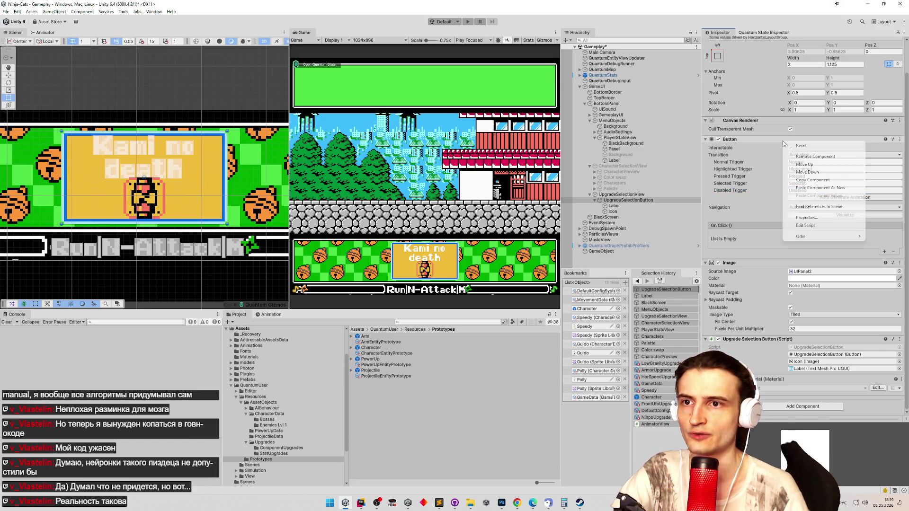
{"action": "left_click", "coordinate": [806, 226]}
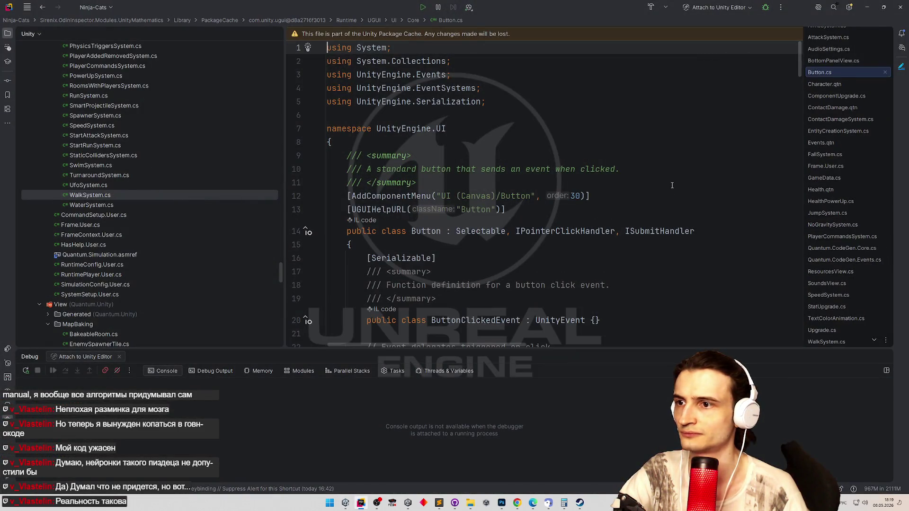
{"action": "scroll", "coordinate": [672, 191], "scroll_direction": "down", "scroll_amount": 3}
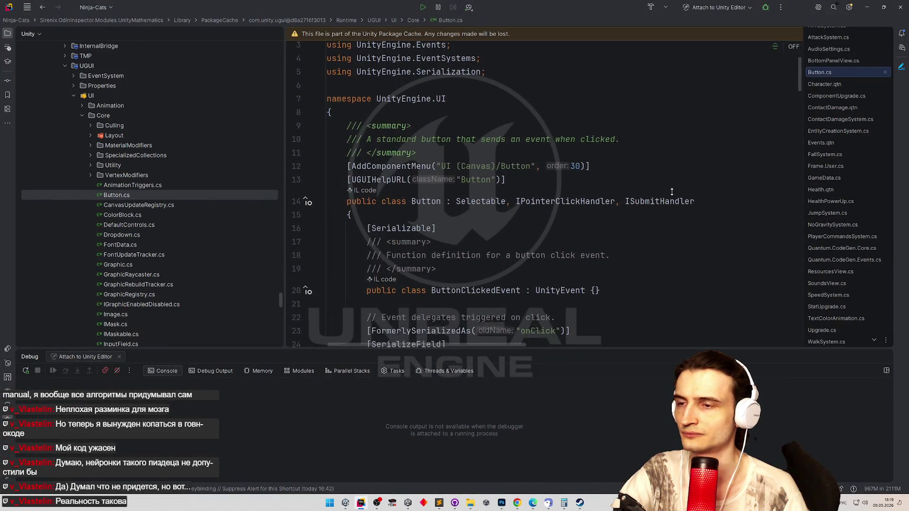
{"action": "scroll", "coordinate": [672, 191], "scroll_direction": "down", "scroll_amount": 3}
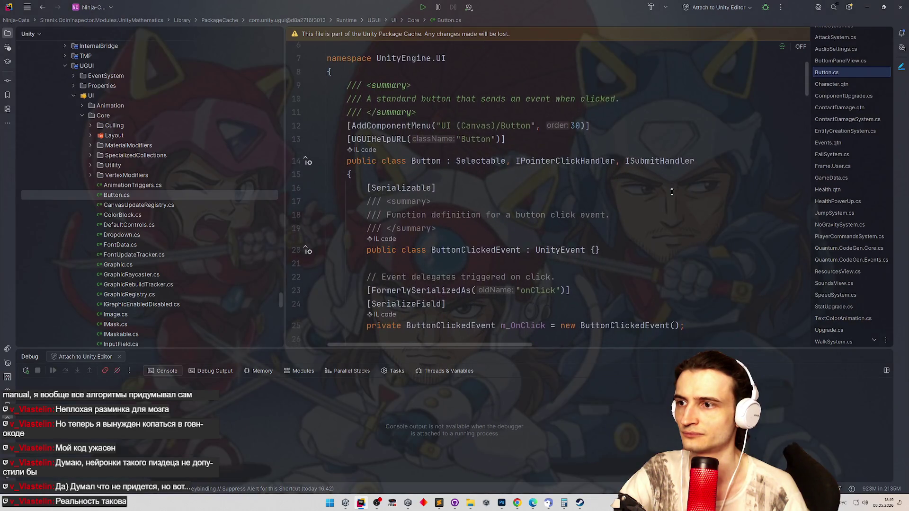
{"action": "scroll", "coordinate": [671, 192], "scroll_direction": "down", "scroll_amount": 1}
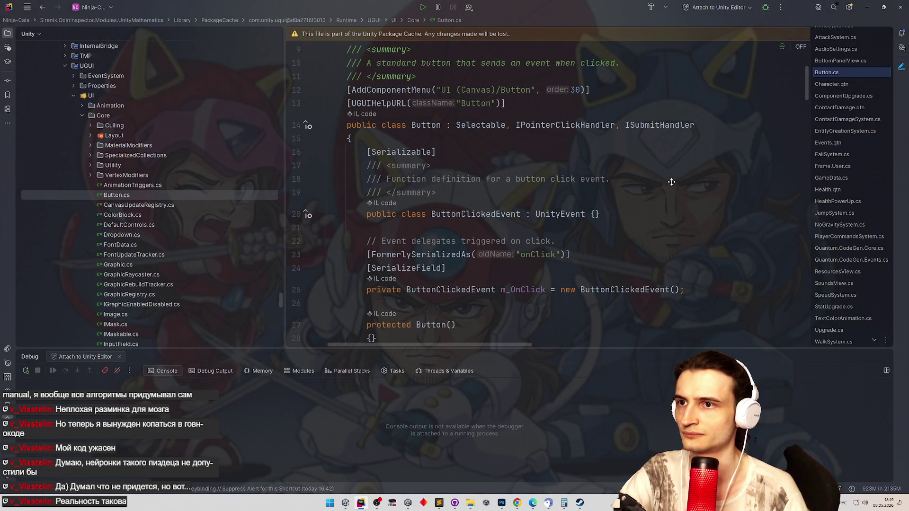
{"action": "scroll", "coordinate": [672, 182], "scroll_direction": "up", "scroll_amount": 2}
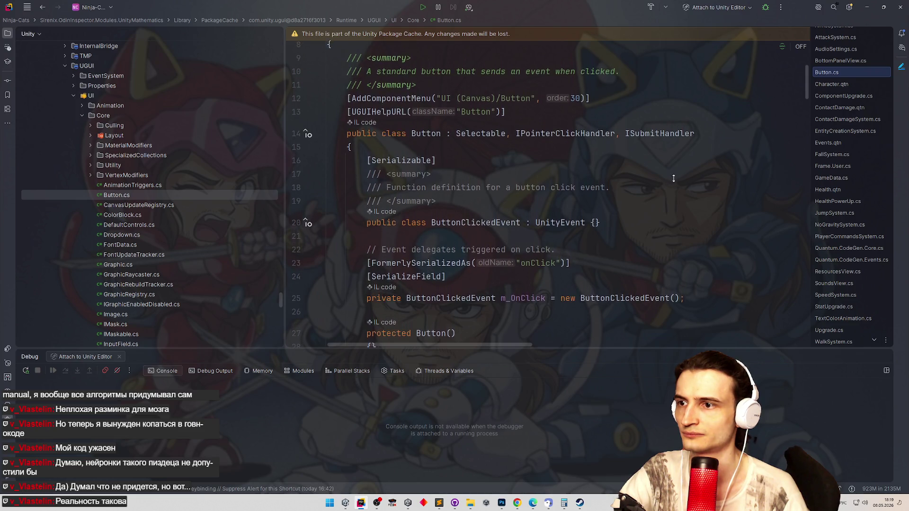
Cancel an accidental duplicate of Button.cs and switch to the BottomPanelView script
{"action": "left_click", "coordinate": [185, 192]}
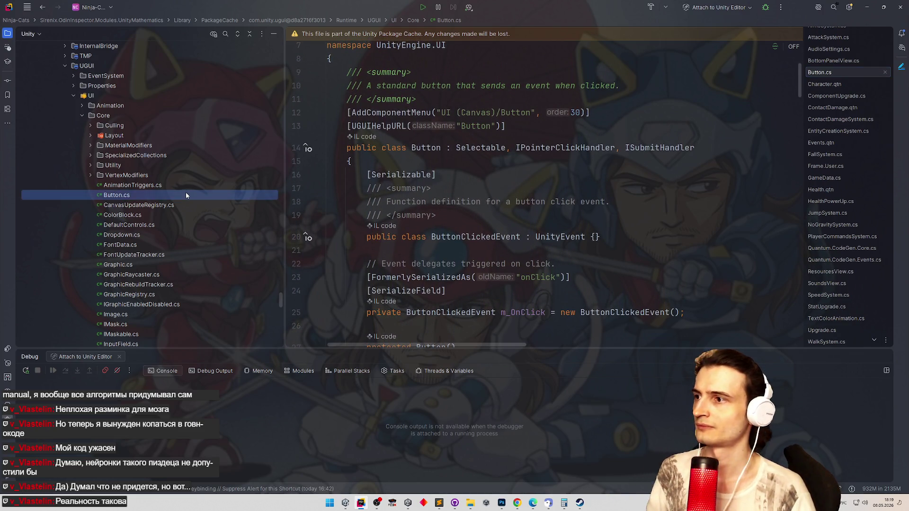
{"action": "key", "text": "ctrl+d"}
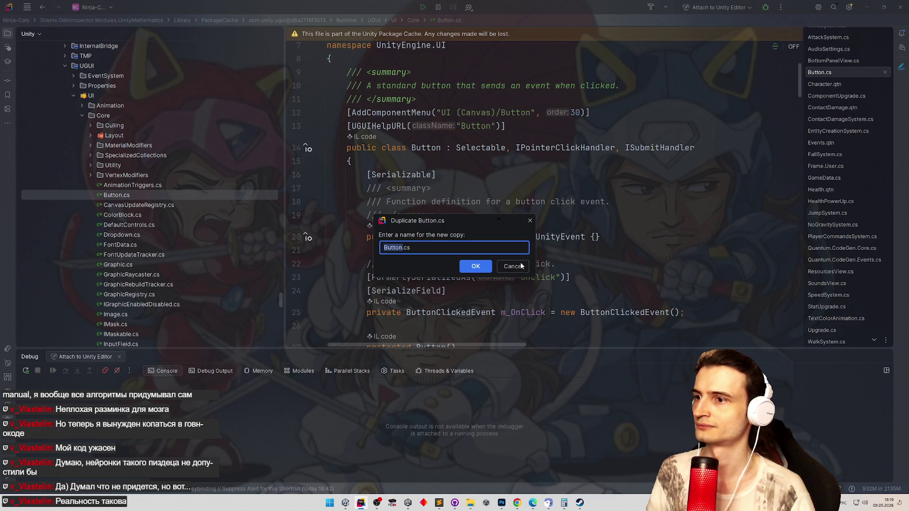
{"action": "left_click", "coordinate": [522, 265]}
{"action": "scroll", "coordinate": [568, 172], "scroll_direction": "down", "scroll_amount": 5}
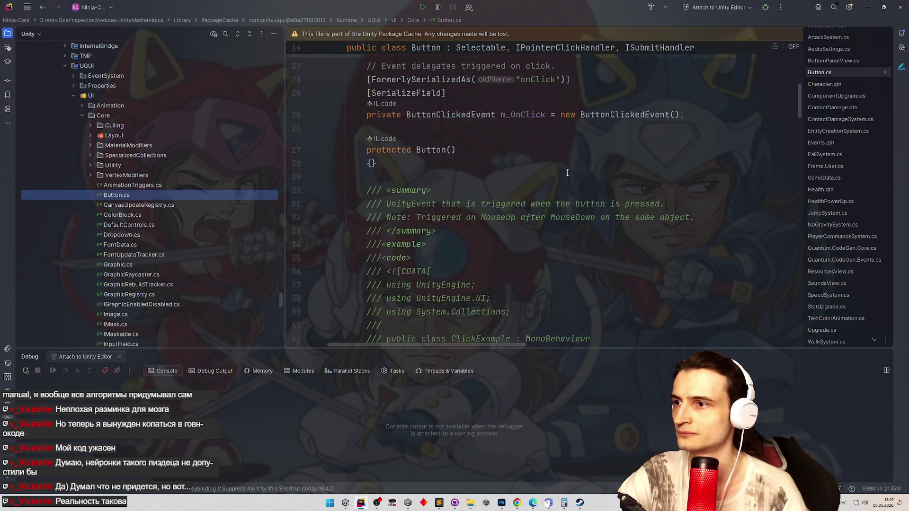
{"action": "scroll", "coordinate": [567, 172], "scroll_direction": "up", "scroll_amount": 3}
{"action": "scroll", "coordinate": [552, 213], "scroll_direction": "up", "scroll_amount": 2}
{"action": "scroll", "coordinate": [551, 213], "scroll_direction": "up", "scroll_amount": 1}
{"action": "scroll", "coordinate": [223, 227], "scroll_direction": "down", "scroll_amount": 4}
{"action": "scroll", "coordinate": [223, 224], "scroll_direction": "down", "scroll_amount": 2}
{"action": "scroll", "coordinate": [222, 224], "scroll_direction": "down", "scroll_amount": 2}
{"action": "scroll", "coordinate": [221, 223], "scroll_direction": "down", "scroll_amount": 2}
{"action": "scroll", "coordinate": [220, 216], "scroll_direction": "down", "scroll_amount": 2}
{"action": "scroll", "coordinate": [218, 219], "scroll_direction": "up", "scroll_amount": 3}
{"action": "scroll", "coordinate": [218, 219], "scroll_direction": "up", "scroll_amount": 3}
{"action": "scroll", "coordinate": [218, 219], "scroll_direction": "up", "scroll_amount": 3}
{"action": "left_click", "coordinate": [517, 226]}
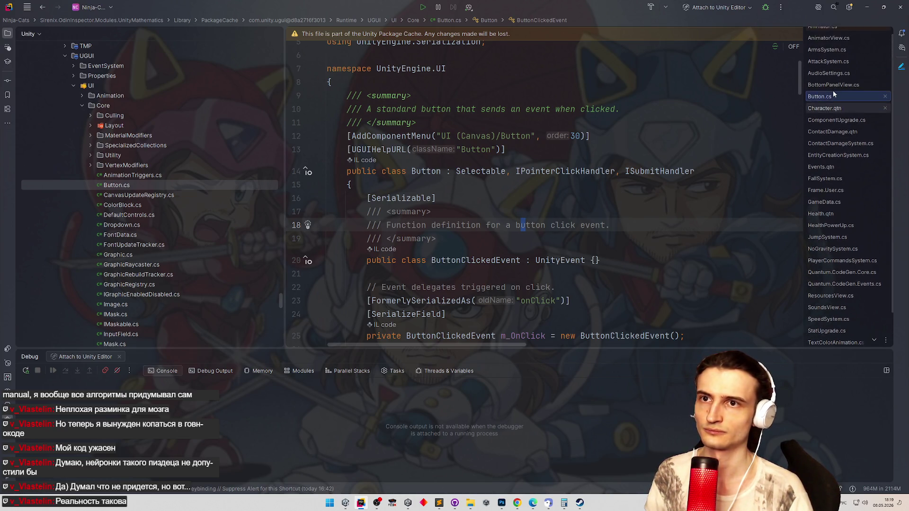
{"action": "left_click", "coordinate": [833, 91]}
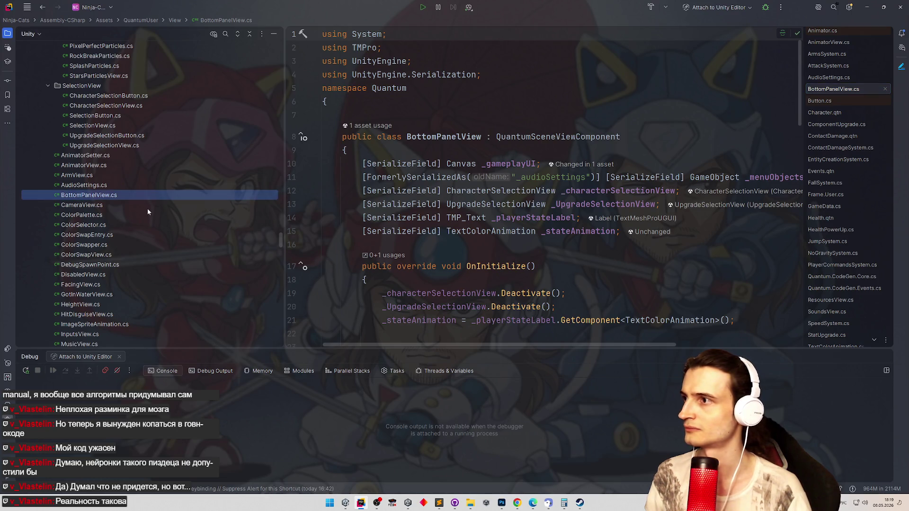
{"action": "scroll", "coordinate": [161, 197], "scroll_direction": "down", "scroll_amount": 3}
Start creating a new Unity script next to BottomPanelView in the View folder
{"action": "left_click", "coordinate": [164, 184]}
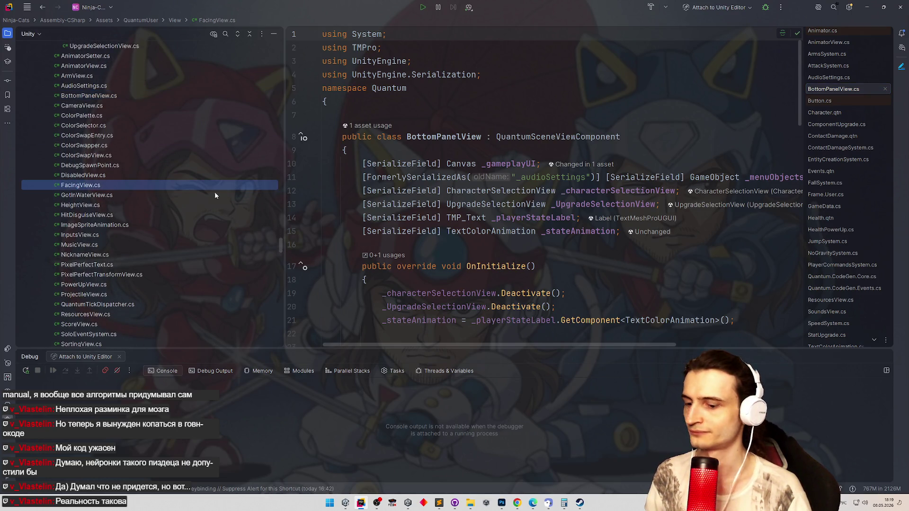
{"action": "left_click", "coordinate": [495, 218]}
{"action": "key", "text": "alt+Insert"}
{"action": "key", "text": "Return"}
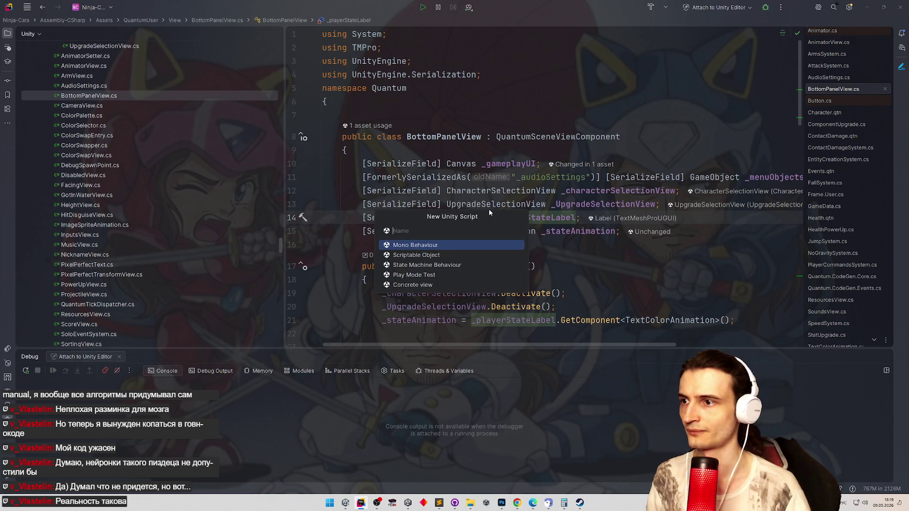
{"action": "type", "text": "Рщмукфиду"}
Name the new script HoverableButton and create it as a MonoBehaviour
{"action": "key", "text": "ctrl+a"}
{"action": "key", "text": "BackSpace"}
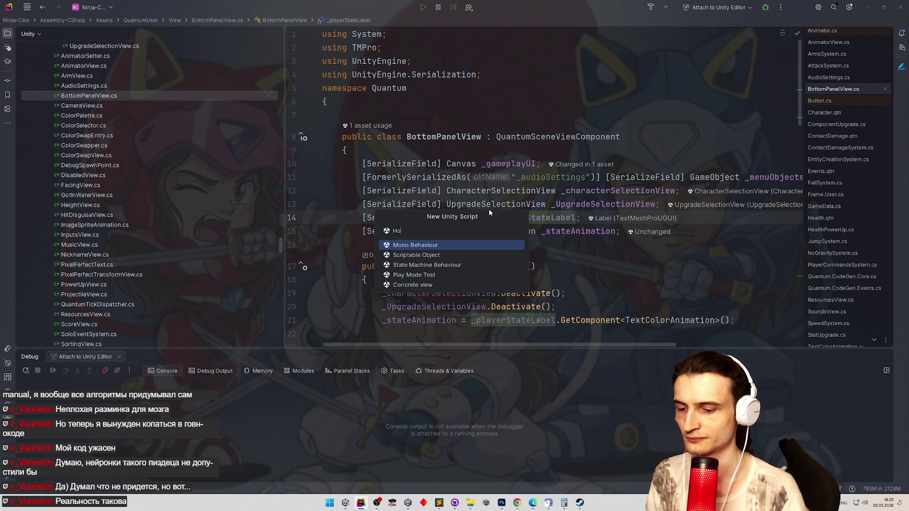
{"action": "type", "text": "Butto"}
{"action": "key", "text": "ctrl+a"}
{"action": "type", "text": "HoverableBu"}
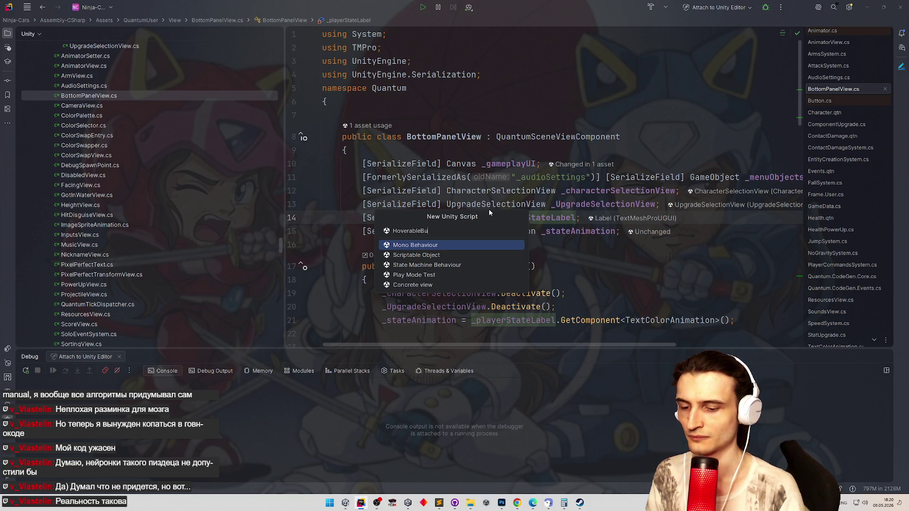
{"action": "type", "text": "tton"}
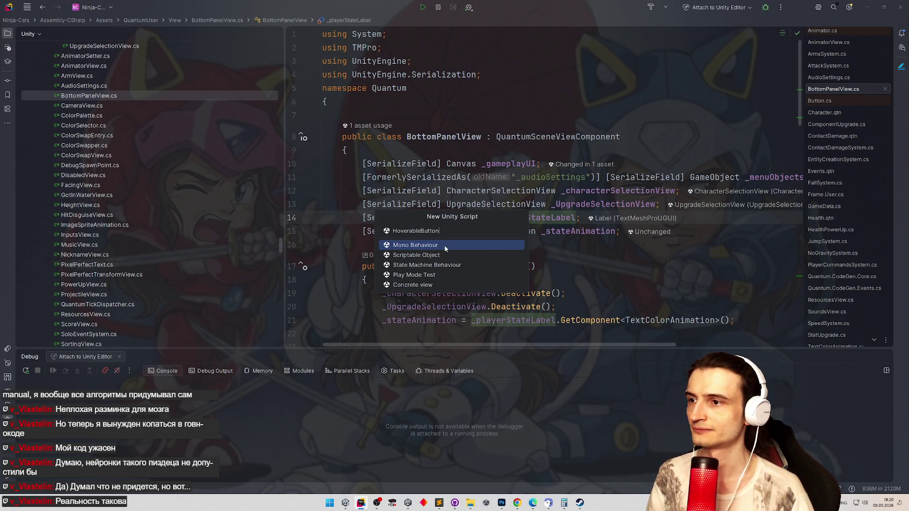
{"action": "key", "text": "Return"}
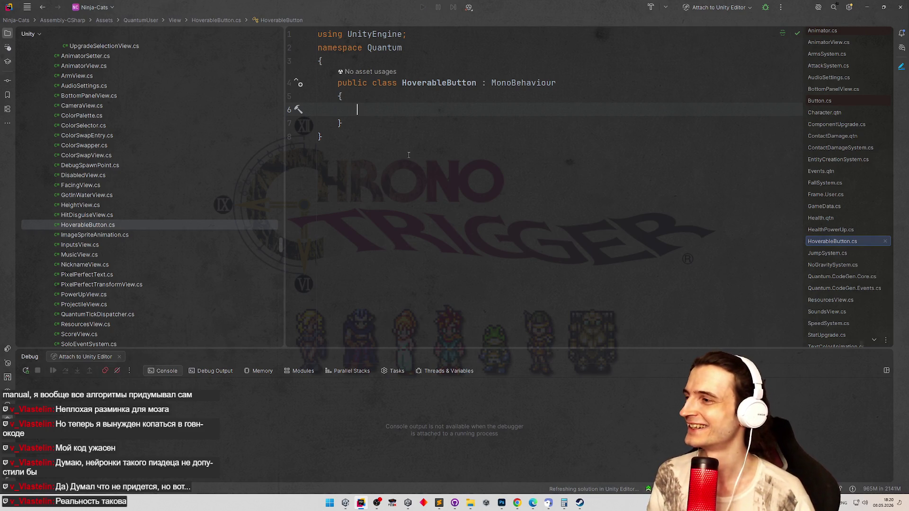
Make HoverableButton inherit from UnityEngine.UI.Button and begin typing a member in its body
{"action": "double_click", "coordinate": [523, 83]}
{"action": "type", "text": "Bu"}
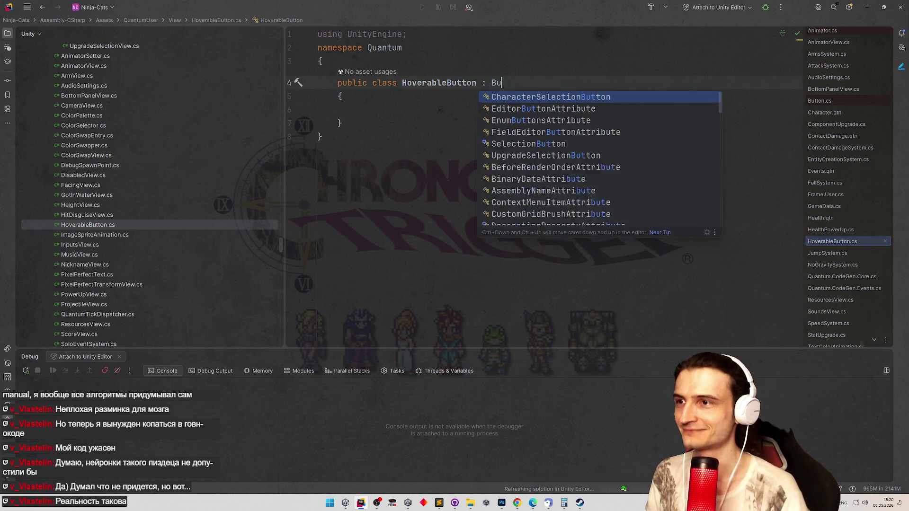
{"action": "type", "text": "tto"}
{"action": "key", "text": "Down"}
{"action": "key", "text": "Down"}
{"action": "key", "text": "Down"}
{"action": "key", "text": "Down"}
{"action": "key", "text": "Down"}
{"action": "key", "text": "Down"}
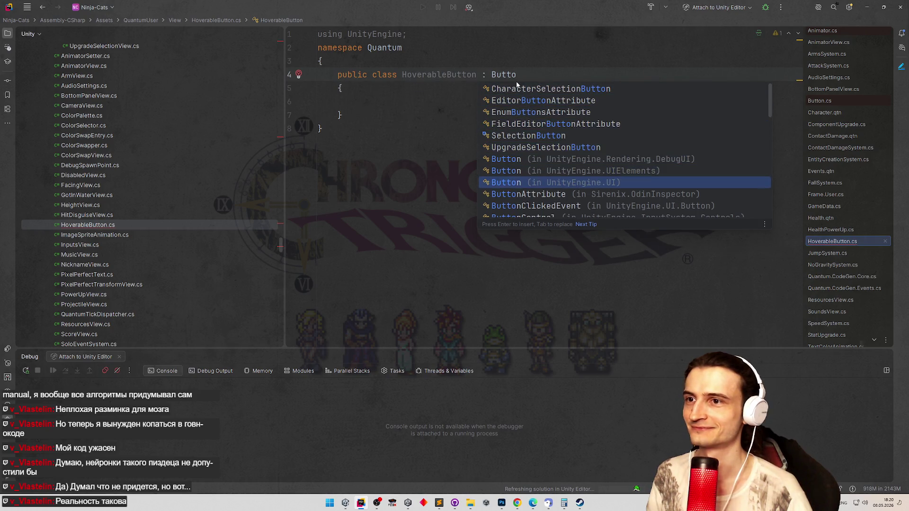
{"action": "key", "text": "Return"}
{"action": "left_click", "coordinate": [446, 109]}
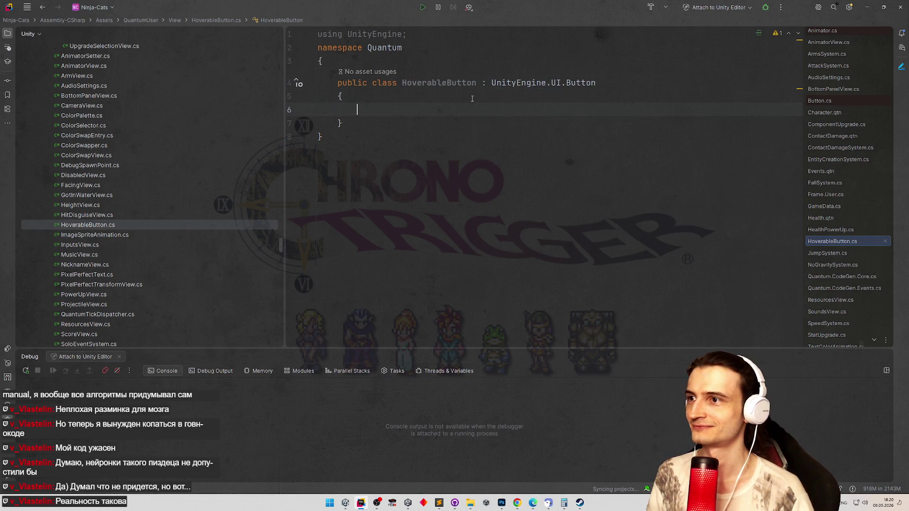
{"action": "type", "text": "onho"}
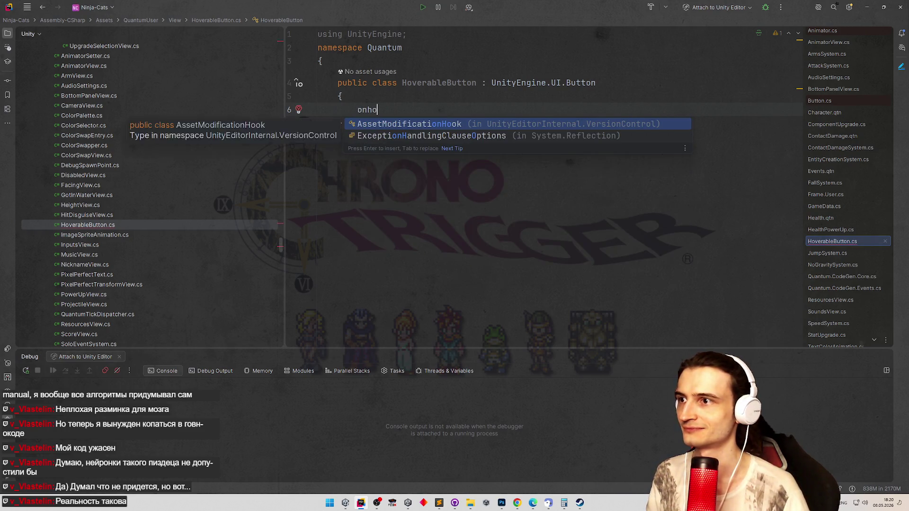
{"action": "key", "text": "BackSpace"}
{"action": "key", "text": "BackSpace"}
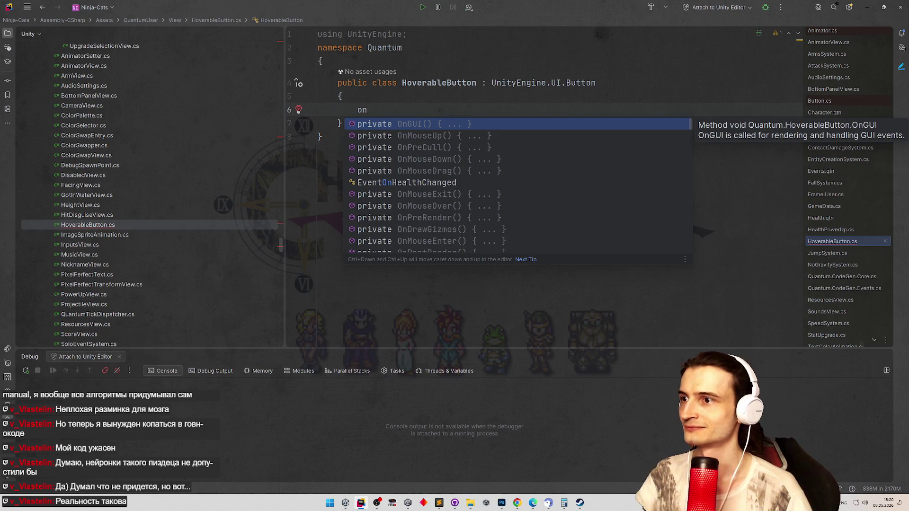
Generate an OnMouseExit method, undo it, and go to the Button base class source
{"action": "key", "text": "Down"}
{"action": "key", "text": "Down"}
{"action": "key", "text": "Down"}
{"action": "key", "text": "Down"}
{"action": "key", "text": "Down"}
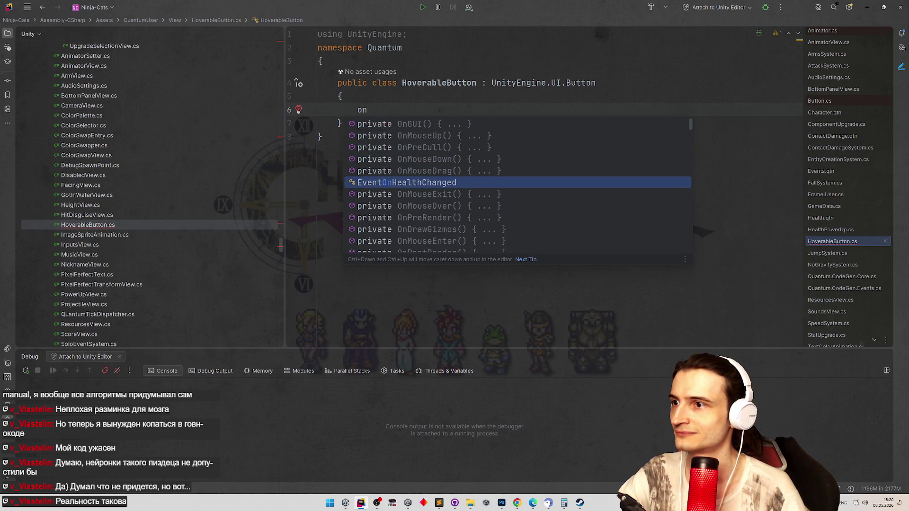
{"action": "key", "text": "Down"}
{"action": "key", "text": "Return"}
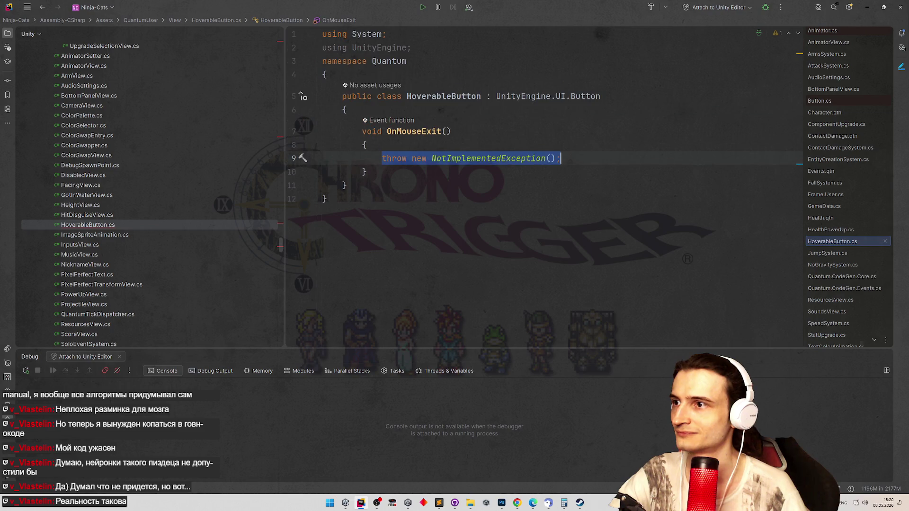
{"action": "key", "text": "Up"}
{"action": "key", "text": "Up"}
{"action": "left_click", "coordinate": [391, 171]}
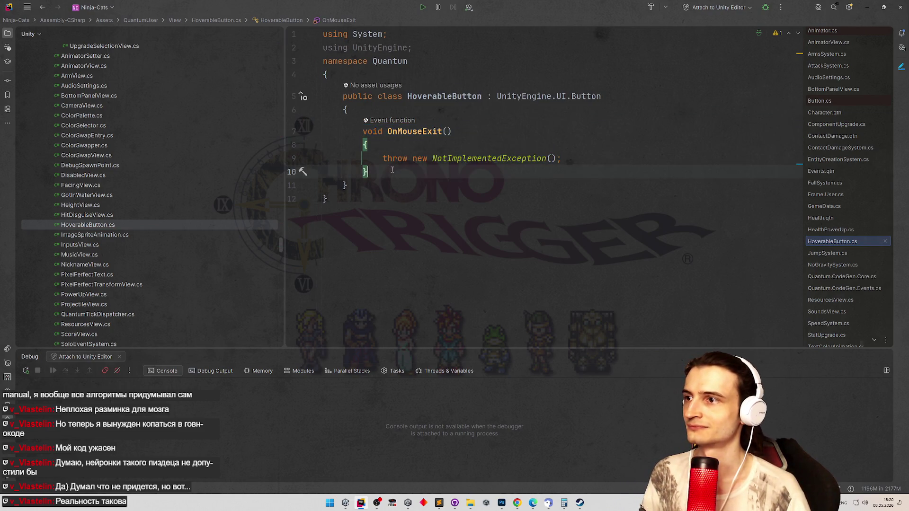
{"action": "key", "text": "ctrl+z"}
{"action": "left_click", "coordinate": [581, 83], "text": "ctrl"}
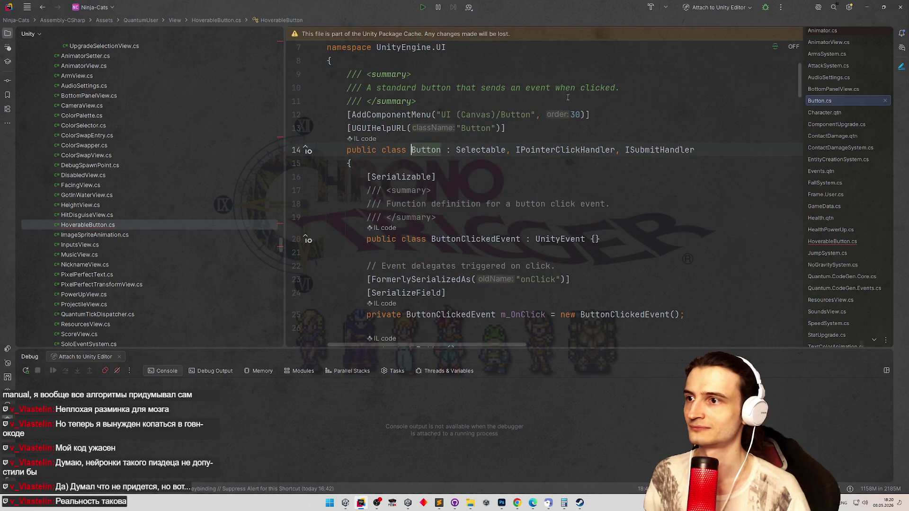
Follow Selectable to its IPointerEnterHandler declaration, then navigate back to HoverableButton's empty line
{"action": "left_click", "coordinate": [486, 150]}
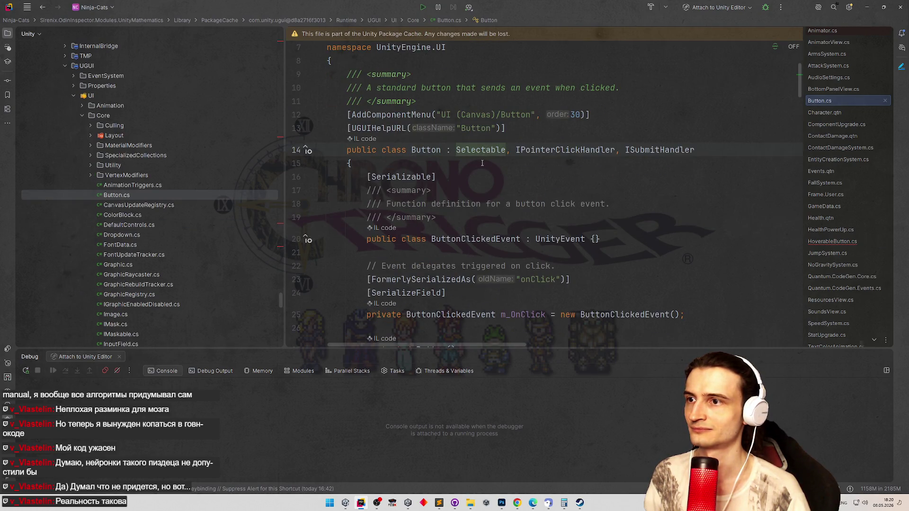
{"action": "key", "text": "F12"}
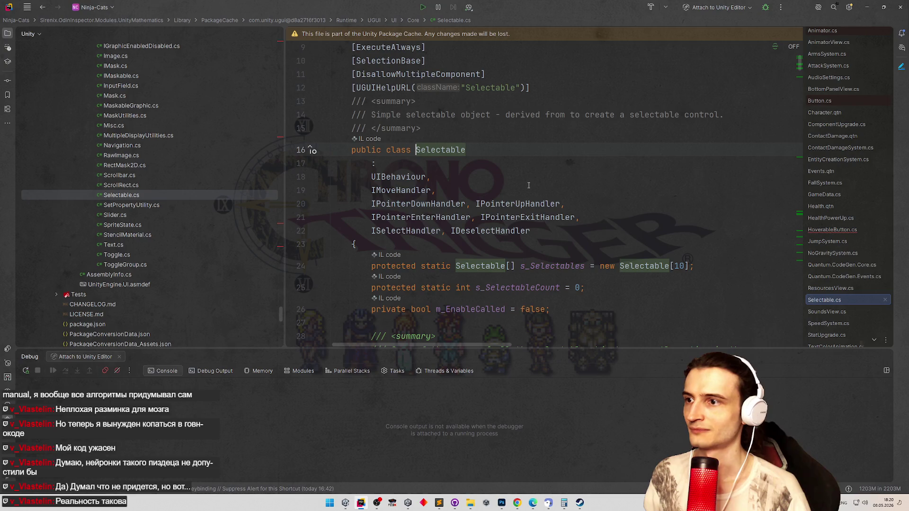
{"action": "left_click", "coordinate": [464, 218]}
{"action": "key", "text": "F12"}
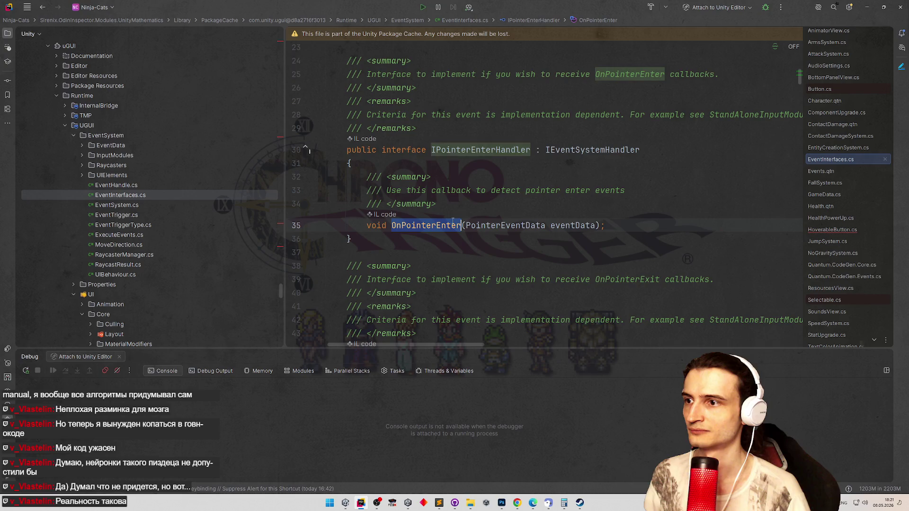
{"action": "key", "text": "ctrl+alt+Left"}
{"action": "key", "text": "ctrl+alt+Left"}
{"action": "key", "text": "ctrl+alt+Left"}
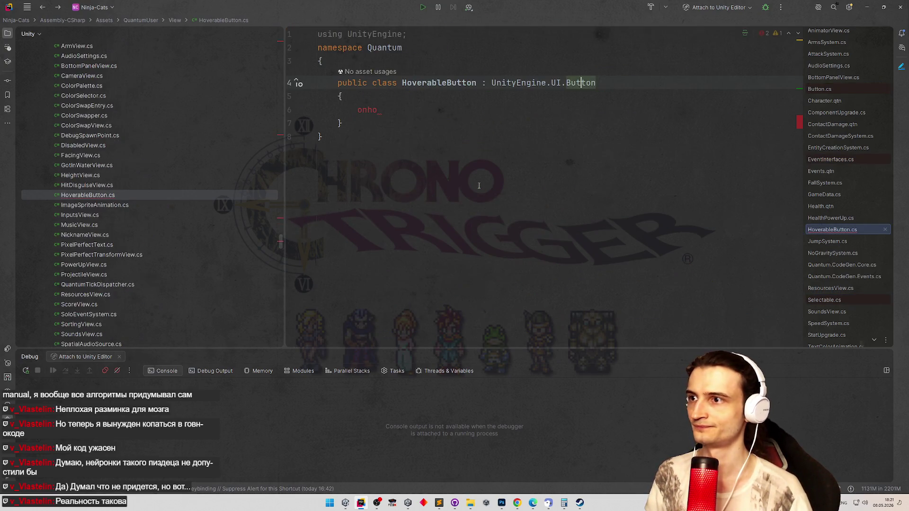
{"action": "left_click", "coordinate": [361, 112]}
{"action": "type", "text": "onp"}
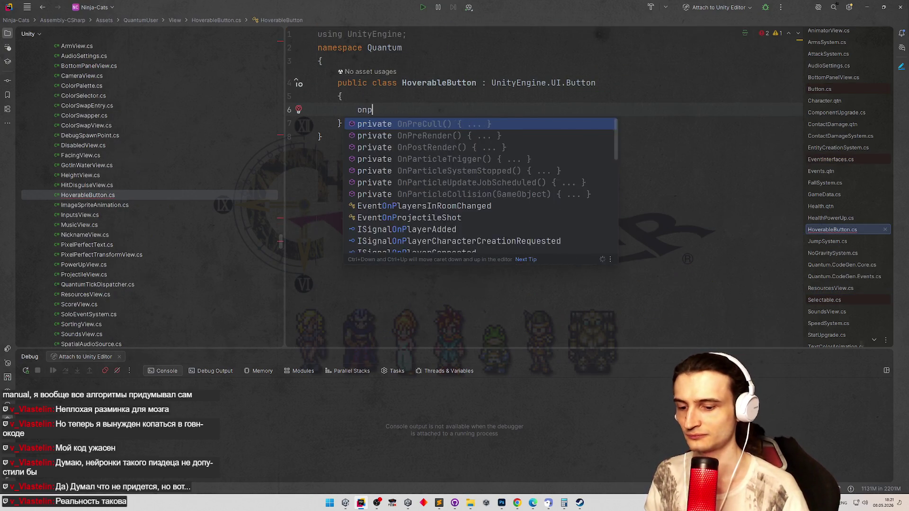
{"action": "type", "text": "oi"}
Insert a public override of OnPointerEnter and delete its base call, leaving an empty body
{"action": "key", "text": "Down"}
{"action": "key", "text": "Down"}
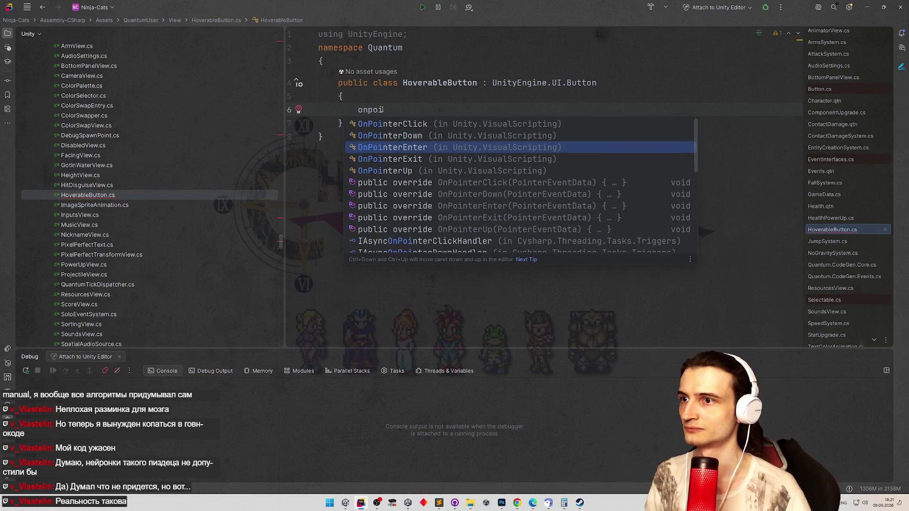
{"action": "key", "text": "Down"}
{"action": "key", "text": "Down"}
{"action": "key", "text": "Down"}
{"action": "key", "text": "Down"}
{"action": "key", "text": "Down"}
{"action": "key", "text": "Return"}
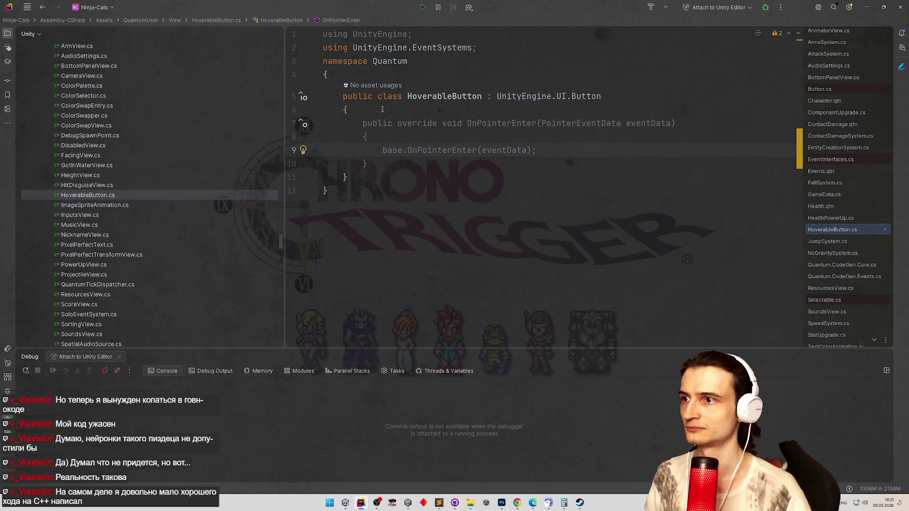
{"action": "key", "text": "Return"}
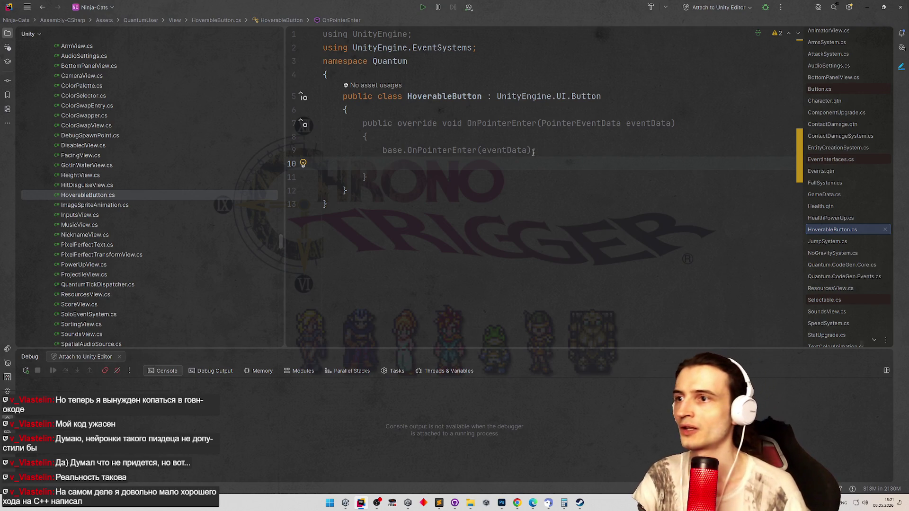
{"action": "key", "text": "Up"}
{"action": "key", "text": "End"}
{"action": "key", "text": "shift+Home"}
{"action": "key", "text": "BackSpace"}
Leave a single blank line above the OnPointerEnter method
{"action": "left_click", "coordinate": [403, 110]}
{"action": "key", "text": "Return"}
{"action": "key", "text": "Return"}
{"action": "key", "text": "Up"}
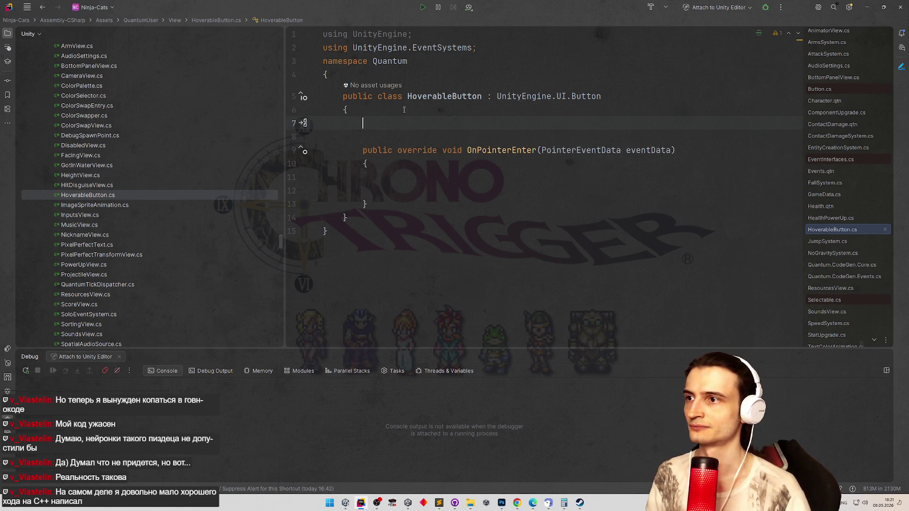
{"action": "key", "text": "Delete"}
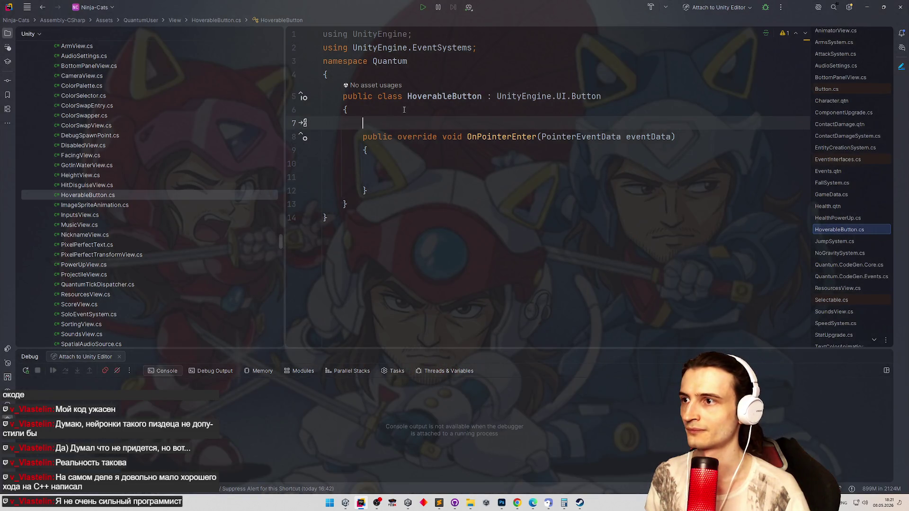
{"action": "type", "text": "sf"}
{"action": "key", "text": "Return"}
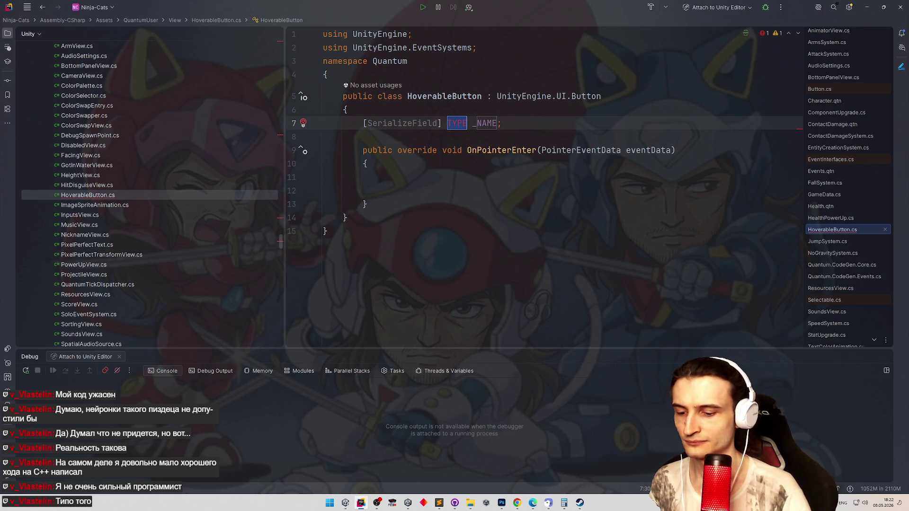
{"action": "type", "text": "Game"}
{"action": "key", "text": "BackSpace"}
{"action": "key", "text": "BackSpace"}
{"action": "key", "text": "BackSpace"}
{"action": "type", "text": "Tra"}
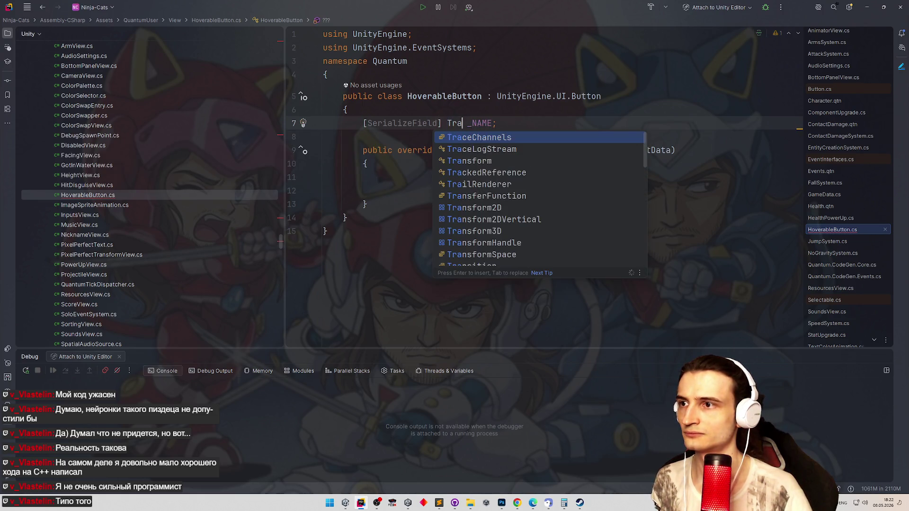
{"action": "key", "text": "Down"}
{"action": "key", "text": "Down"}
{"action": "key", "text": "Down"}
{"action": "key", "text": "Return"}
{"action": "key", "text": "ctrl+z"}
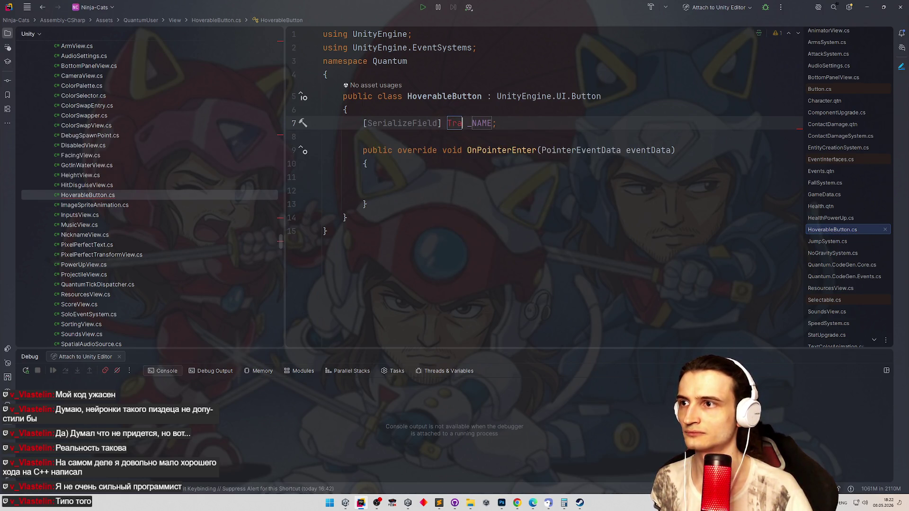
{"action": "key", "text": "ctrl+space"}
{"action": "key", "text": "Down"}
{"action": "key", "text": "Down"}
{"action": "key", "text": "Return"}
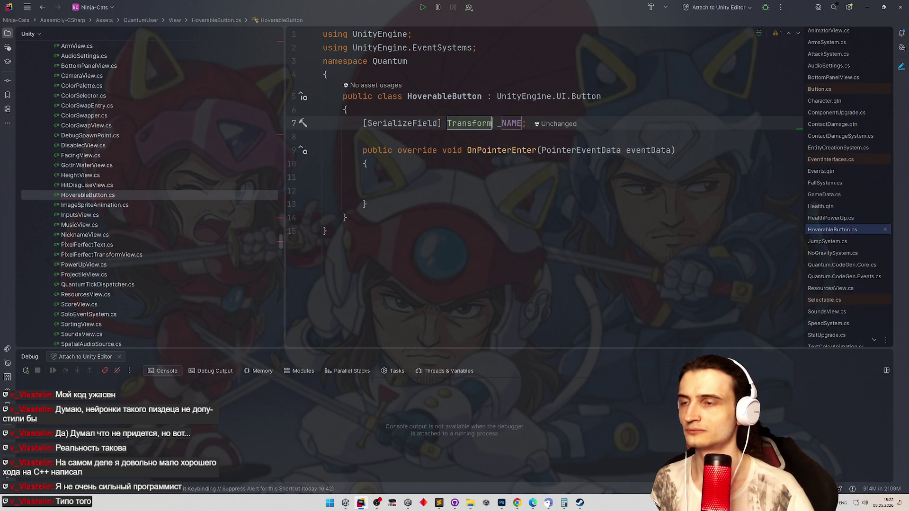
{"action": "left_click_drag", "start_coordinate": [526, 123], "coordinate": [363, 122]}
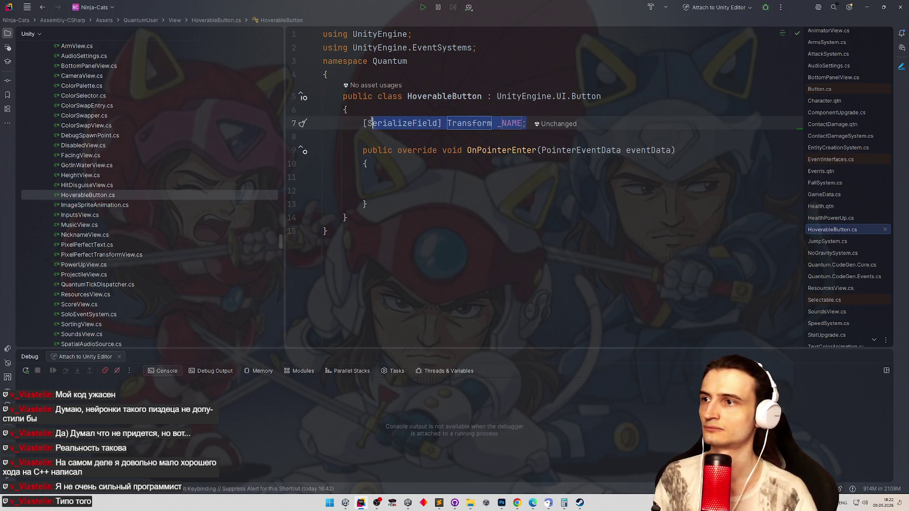
{"action": "key", "text": "Delete"}
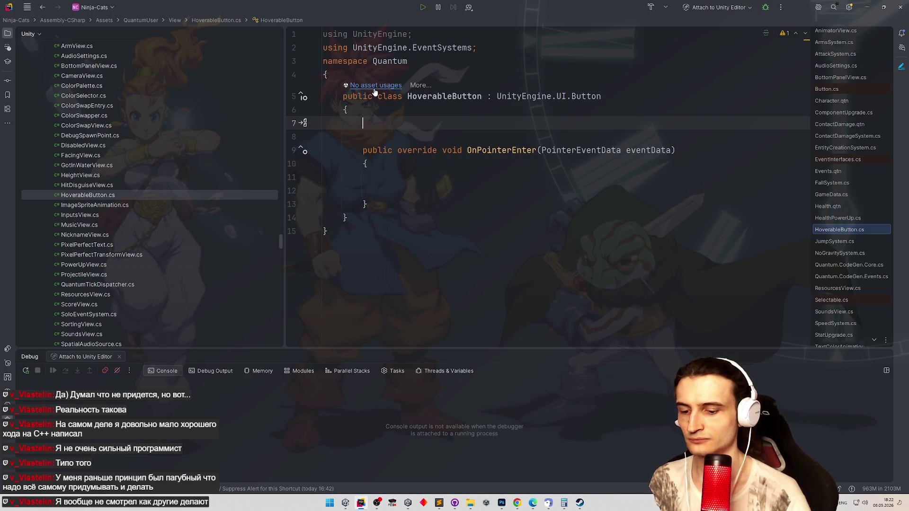
{"action": "type", "text": "unity"}
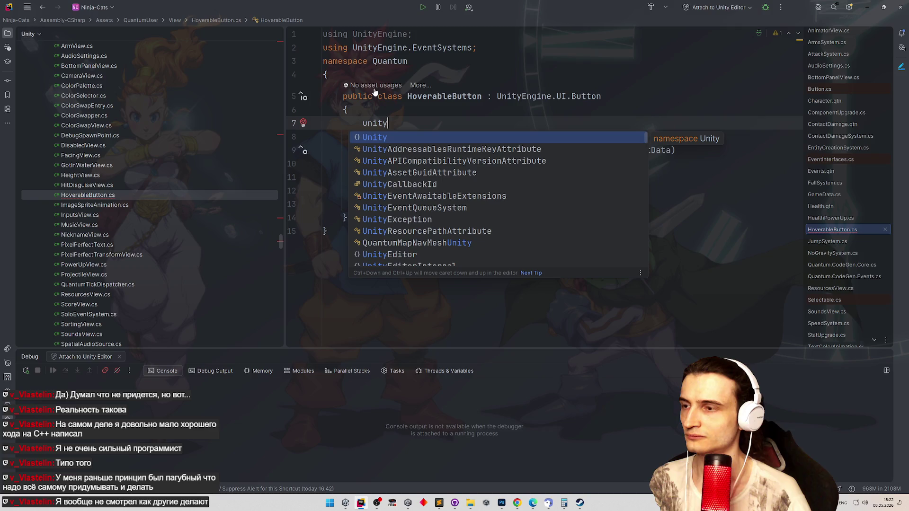
Declare a serialized UnityEvent field _onHover via the sf template
{"action": "key", "text": "Return"}
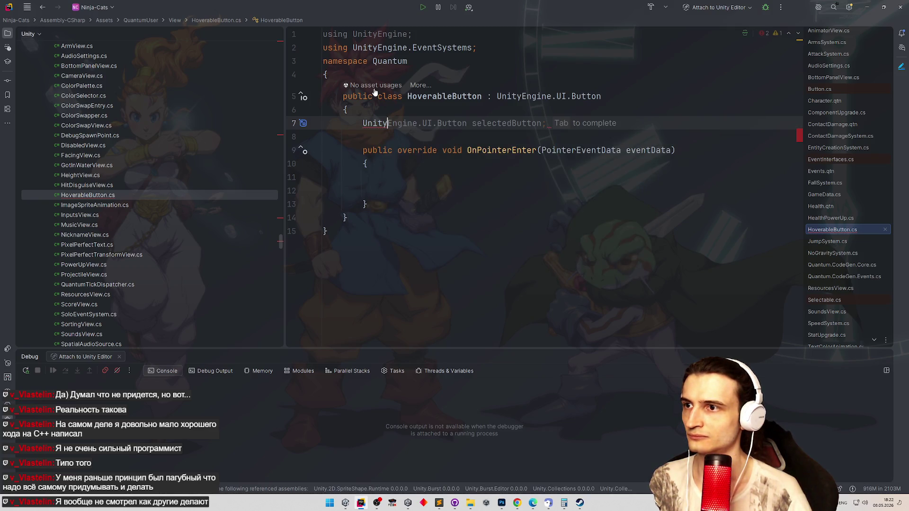
{"action": "key", "text": "BackSpace"}
{"action": "key", "text": "BackSpace"}
{"action": "key", "text": "BackSpace"}
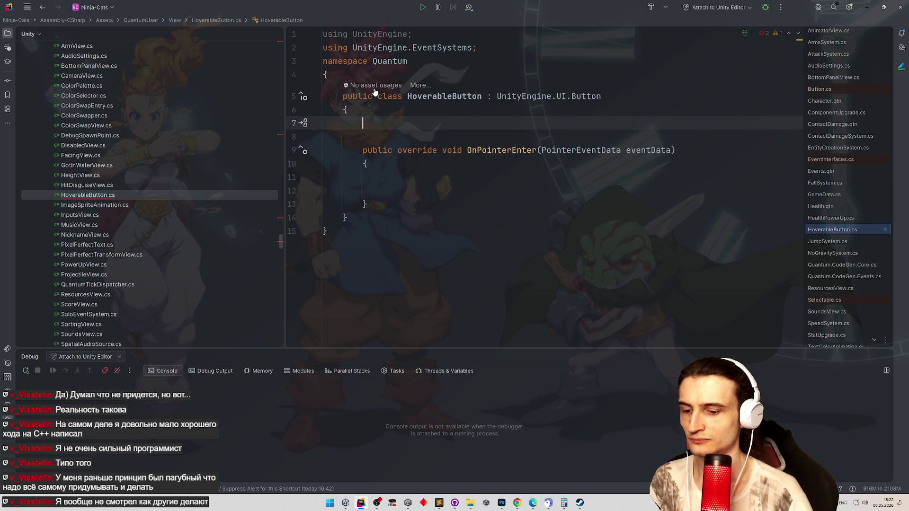
{"action": "type", "text": "sf"}
{"action": "key", "text": "Return"}
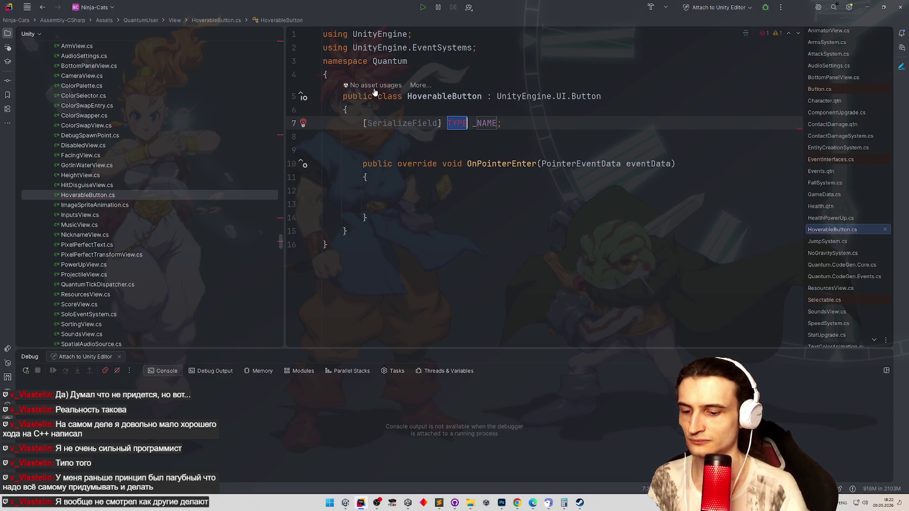
{"action": "type", "text": "UnityEve"}
{"action": "key", "text": "Down"}
{"action": "key", "text": "Down"}
{"action": "key", "text": "Down"}
{"action": "key", "text": "Return"}
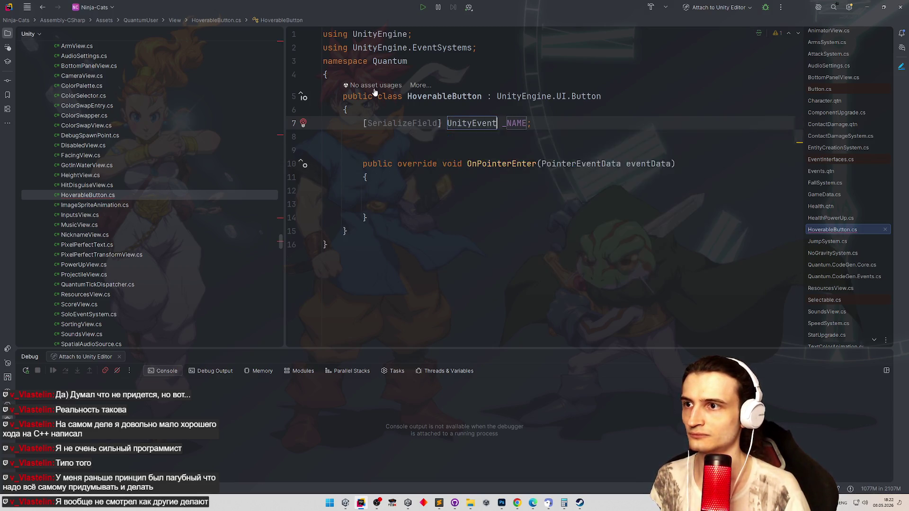
{"action": "key", "text": "Return"}
{"action": "type", "text": "onHover"}
Call _onHover.Invoke() inside OnPointerEnter and tidy the method's blank lines
{"action": "left_click", "coordinate": [384, 203]}
{"action": "type", "text": "_onHover.inv"}
{"action": "key", "text": "Return"}
{"action": "type", "text": ";"}
{"action": "key", "text": "Return"}
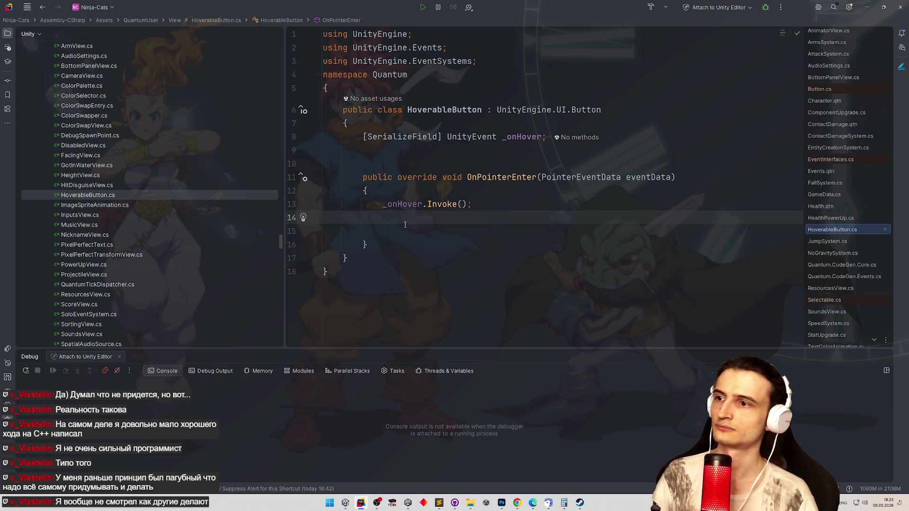
{"action": "key", "text": "BackSpace"}
{"action": "key", "text": "Delete"}
{"action": "key", "text": "Up"}
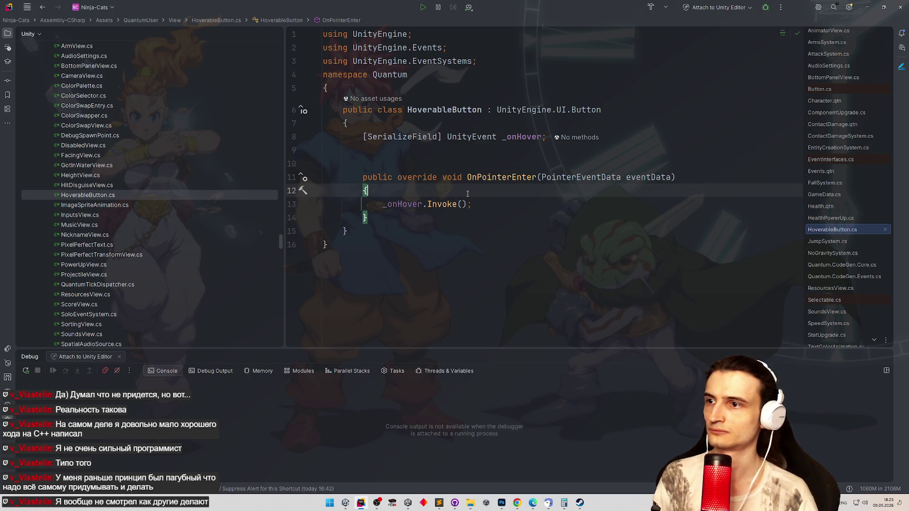
Duplicate the OnPointerEnter method and turn the copy into an OnPointerExit override
{"action": "left_click", "coordinate": [380, 218]}
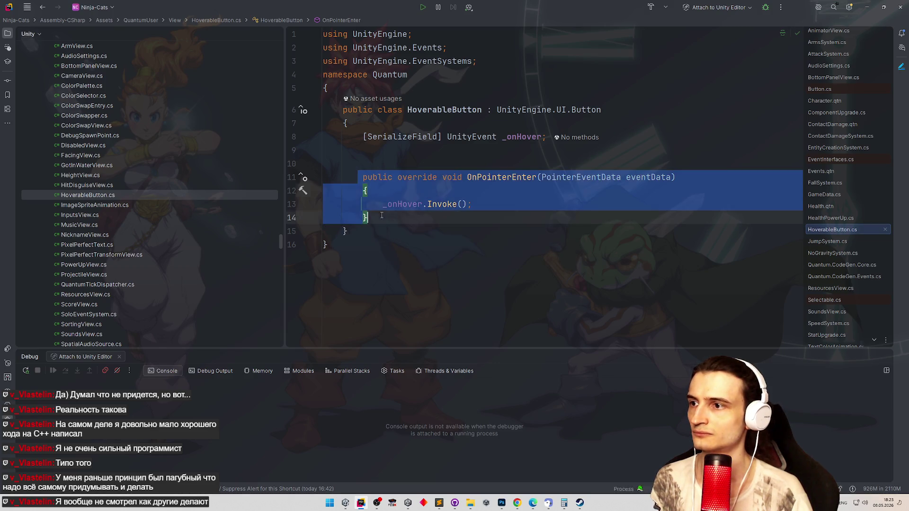
{"action": "key", "text": "ctrl+v"}
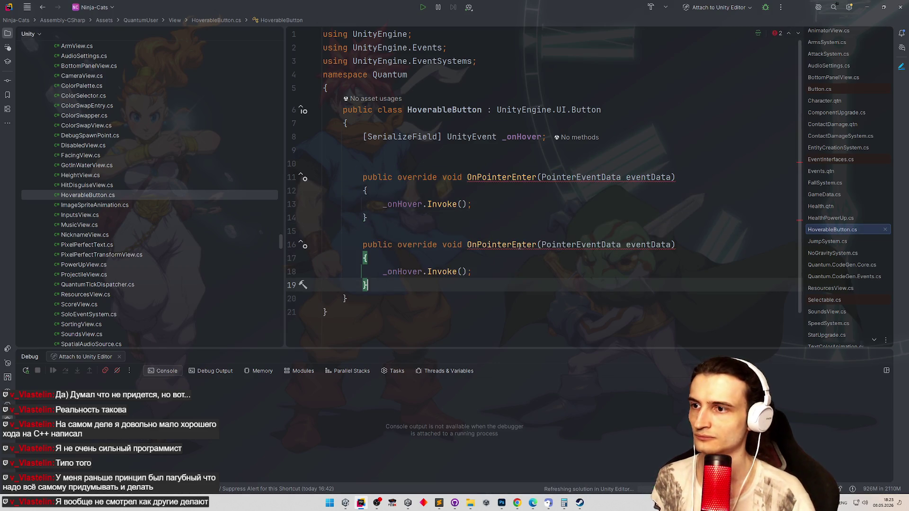
{"action": "double_click", "coordinate": [522, 244]}
{"action": "type", "text": "Ex"}
{"action": "key", "text": "Return"}
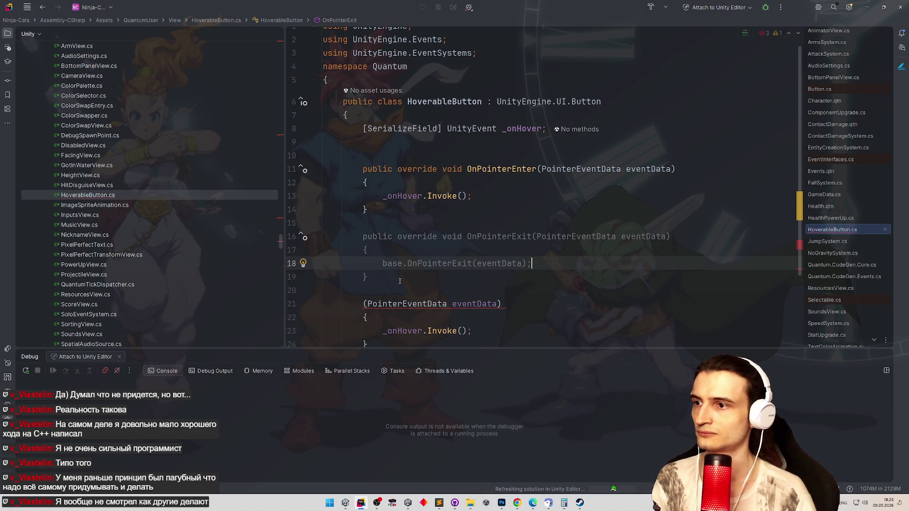
{"action": "scroll", "coordinate": [386, 285], "scroll_direction": "down", "scroll_amount": 2}
{"action": "left_click_drag", "start_coordinate": [386, 172], "coordinate": [377, 275]}
Duplicate the _onHover field into _onHoverEnter and _onHoverExit and make OnPointerEnter invoke _onHoverEnter
{"action": "left_click", "coordinate": [377, 238]}
{"action": "scroll", "coordinate": [540, 154], "scroll_direction": "up", "scroll_amount": 2}
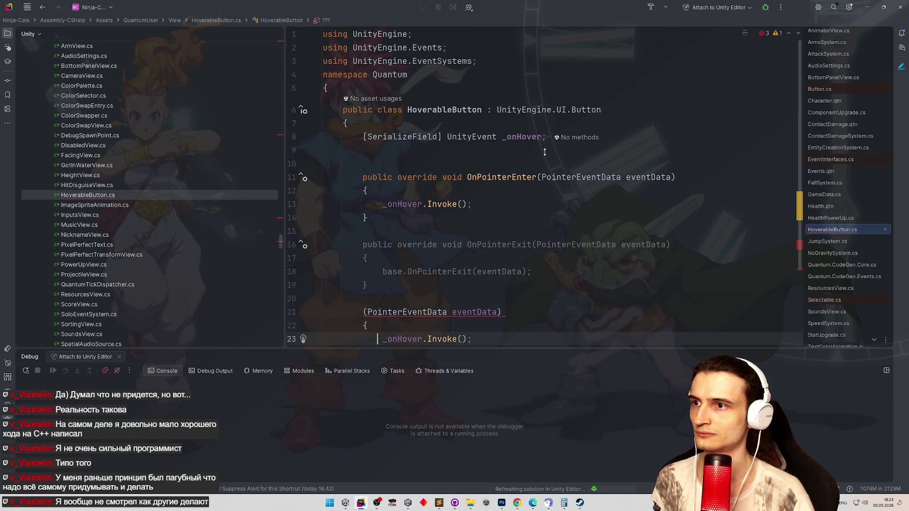
{"action": "left_click", "coordinate": [542, 137]}
{"action": "key", "text": "ctrl+d"}
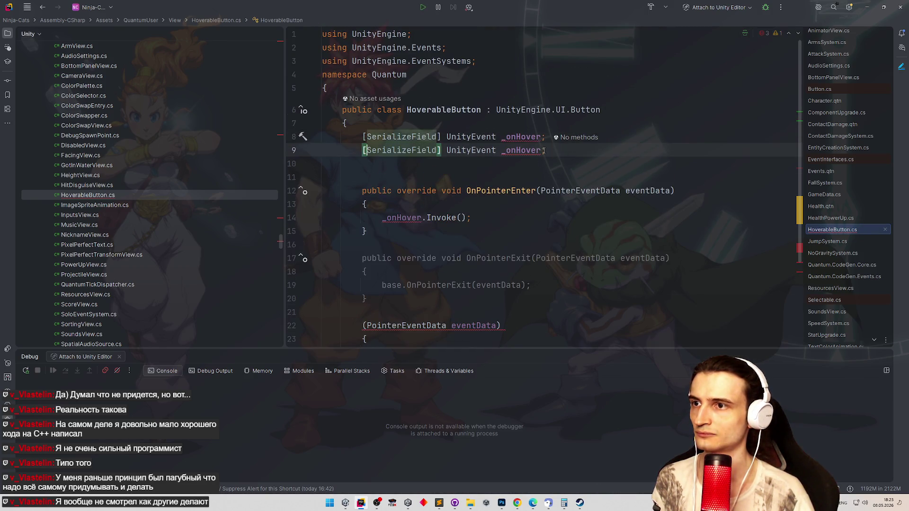
{"action": "type", "text": "Enter"}
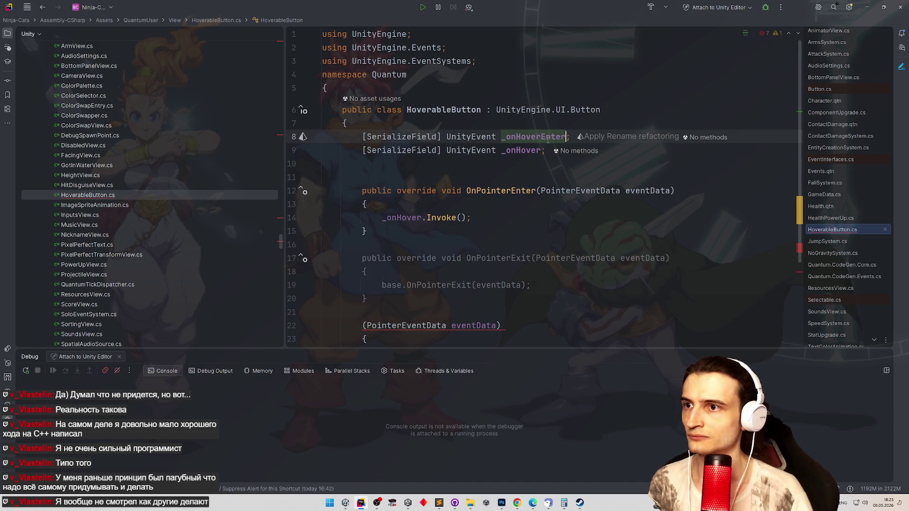
{"action": "left_click", "coordinate": [539, 151]}
{"action": "type", "text": "Exit"}
{"action": "double_click", "coordinate": [532, 137]}
{"action": "key", "text": "ctrl+c"}
{"action": "double_click", "coordinate": [402, 218]}
{"action": "key", "text": "ctrl+v"}
{"action": "double_click", "coordinate": [533, 150]}
{"action": "scroll", "coordinate": [455, 269], "scroll_direction": "down", "scroll_amount": 3}
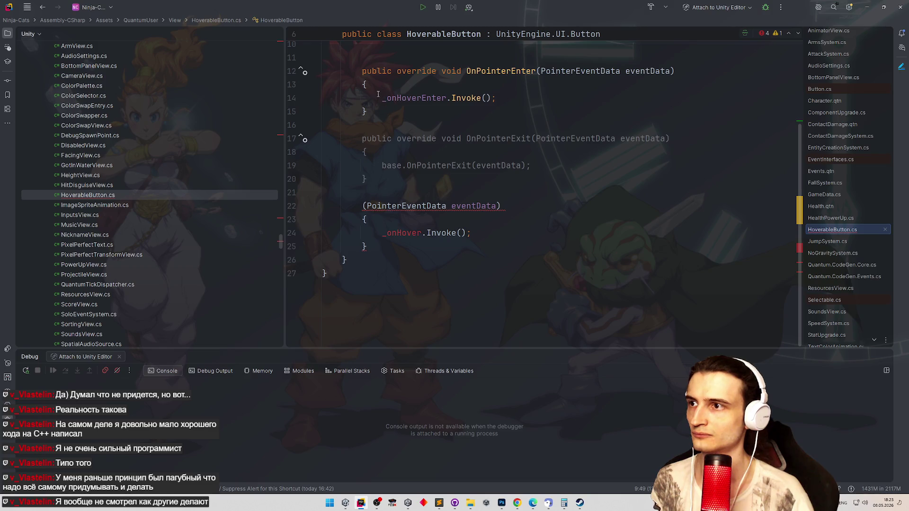
Replace OnPointerExit's base call with _onHoverExit.Invoke()
{"action": "left_click_drag", "start_coordinate": [377, 98], "coordinate": [495, 99]}
{"action": "key", "text": "ctrl+c"}
{"action": "left_click_drag", "start_coordinate": [382, 165], "coordinate": [531, 165]}
{"action": "key", "text": "ctrl+v"}
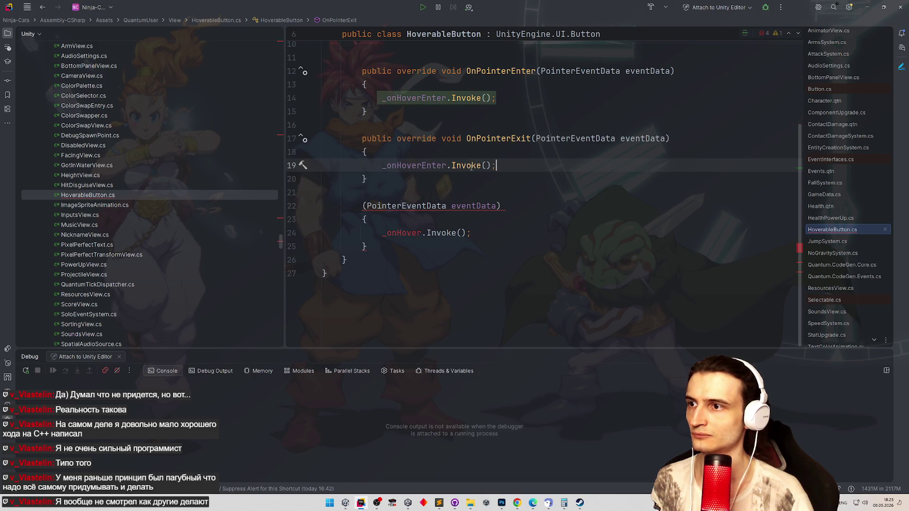
{"action": "left_click_drag", "start_coordinate": [422, 165], "coordinate": [447, 166]}
{"action": "type", "text": "Exi"}
{"action": "key", "text": "Return"}
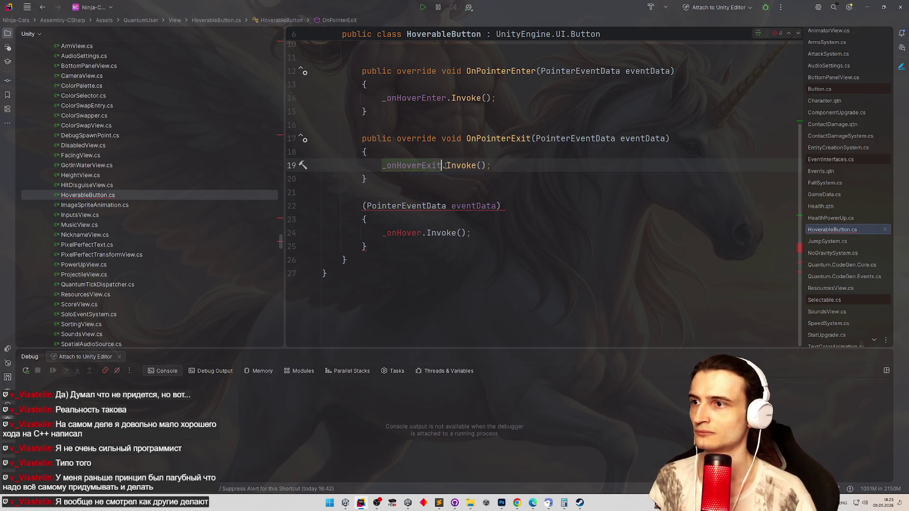
Delete the unfinished method at the bottom and save the script
{"action": "left_click_drag", "start_coordinate": [386, 241], "coordinate": [314, 202]}
{"action": "key", "text": "BackSpace"}
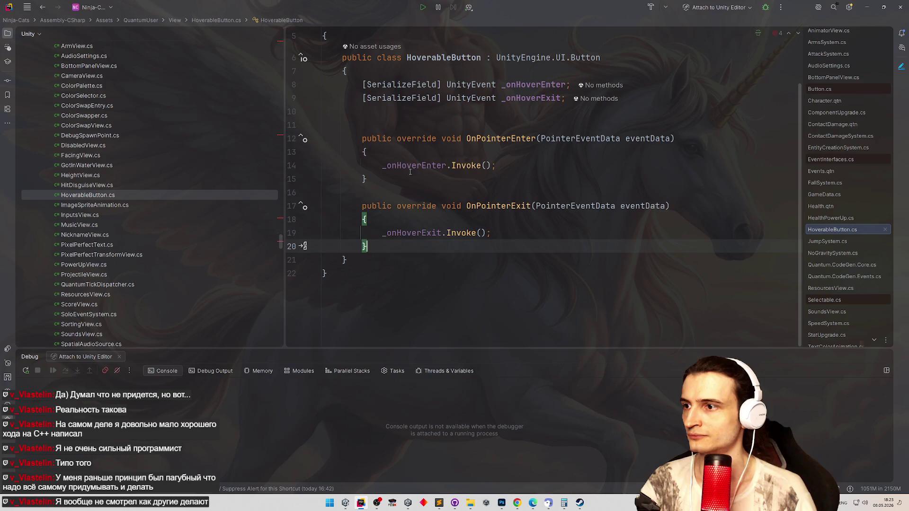
{"action": "left_click", "coordinate": [507, 167]}
{"action": "key", "text": "ctrl+s"}
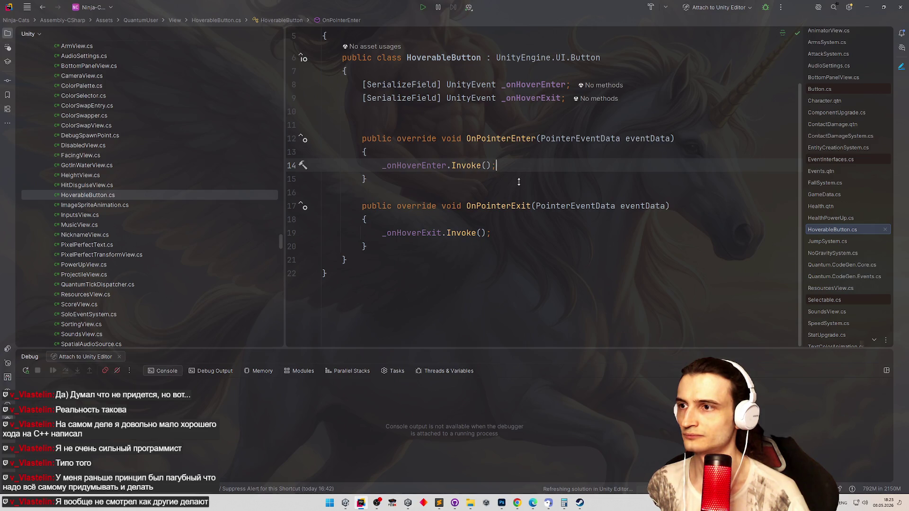
{"action": "scroll", "coordinate": [519, 185], "scroll_direction": "up", "scroll_amount": 1}
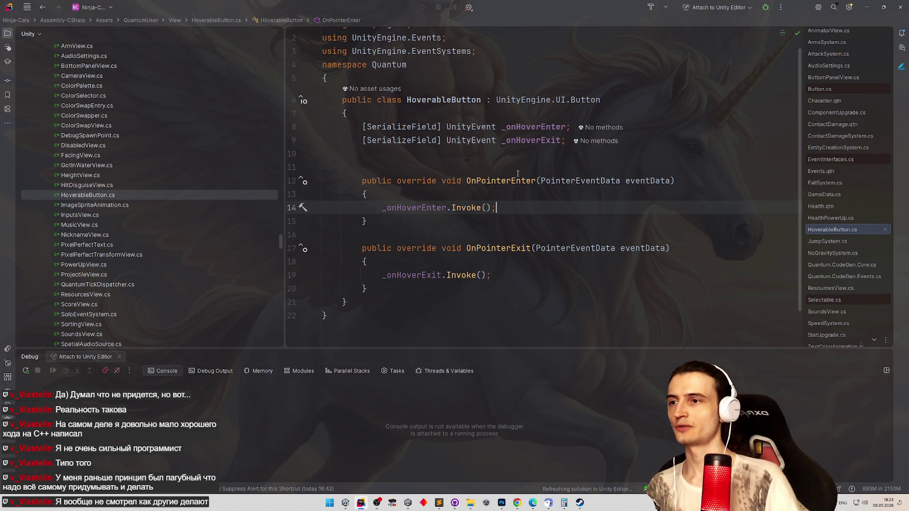
Copy HoverableButton.cs in the project tree as a new file HoverableMarker.cs
{"action": "left_click", "coordinate": [127, 194]}
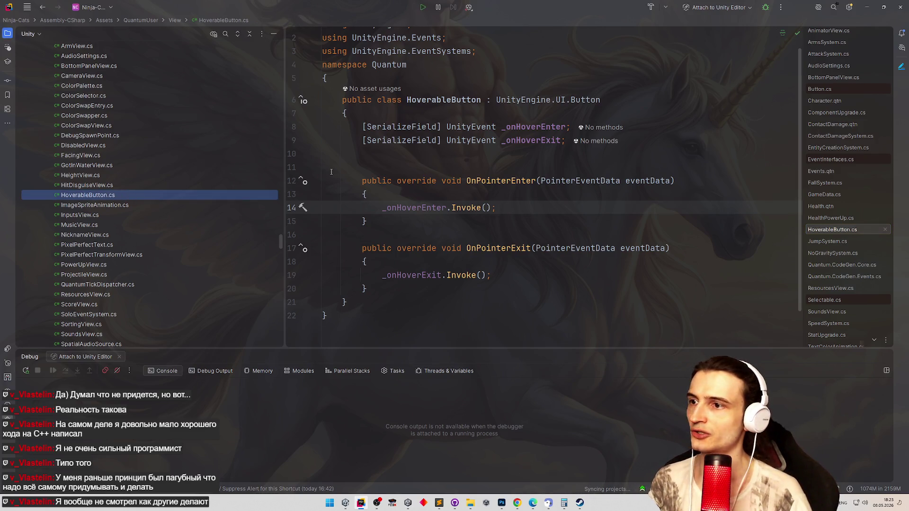
{"action": "key", "text": "ctrl+d"}
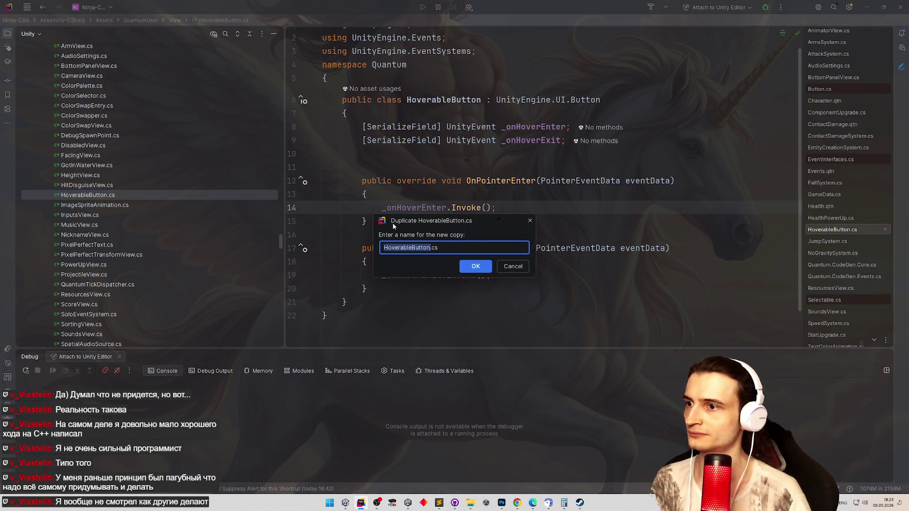
{"action": "left_click", "coordinate": [415, 247]}
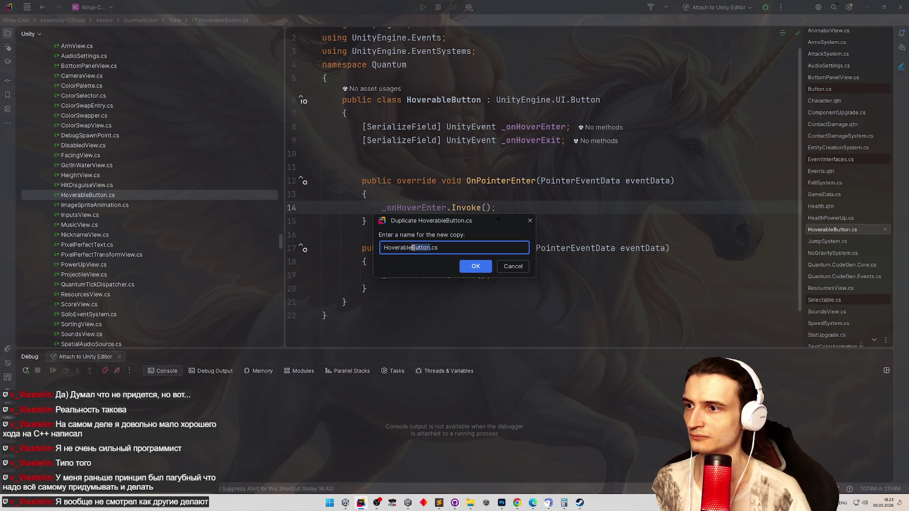
{"action": "type", "text": "Marker"}
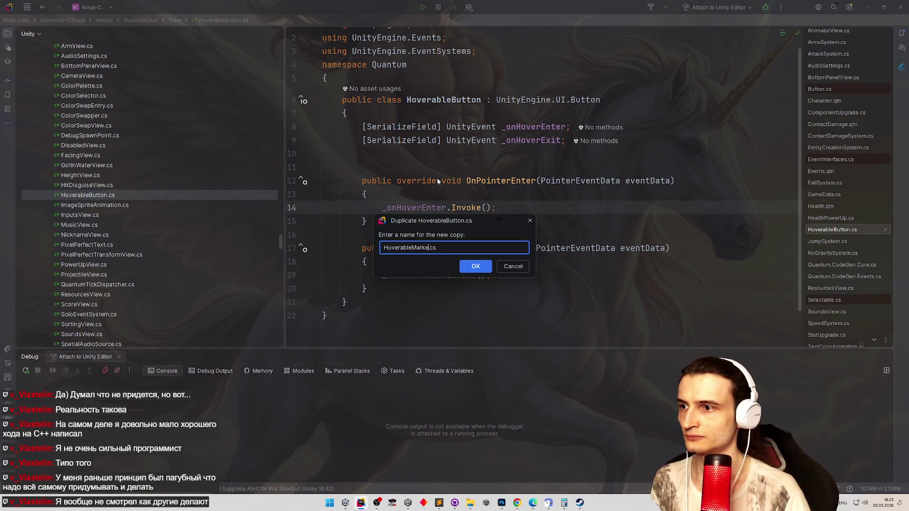
{"action": "key", "text": "Return"}
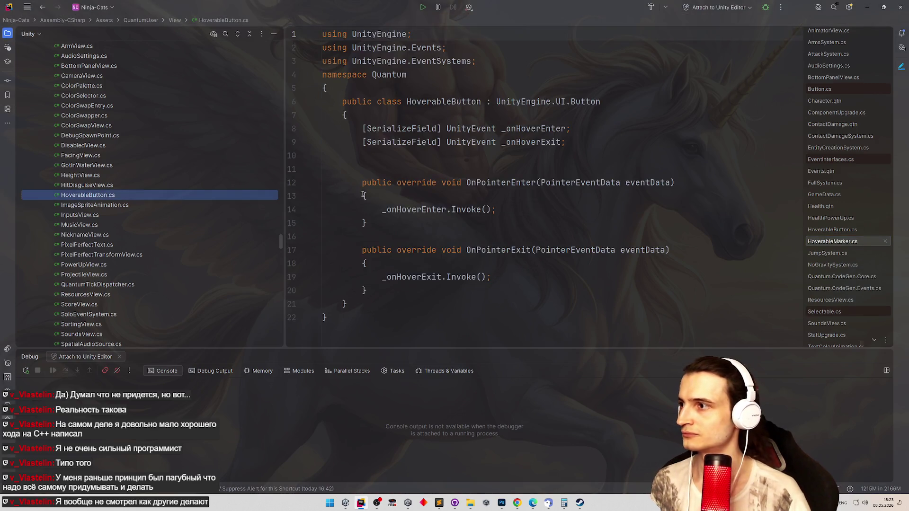
Rename the class to HoverableMarker and remove its UnityEngine.UI.Button base class
{"action": "key", "text": "shift+F6"}
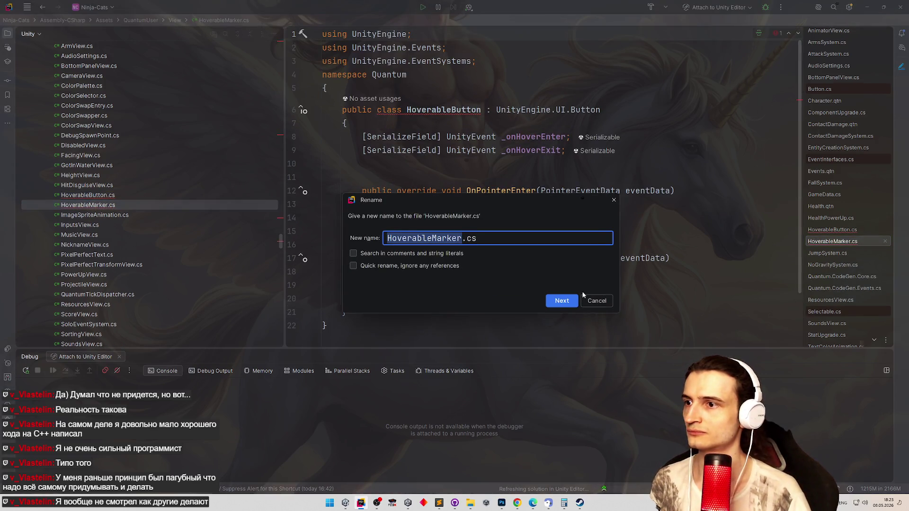
{"action": "left_click", "coordinate": [572, 298]}
{"action": "type", "text": "Marker"}
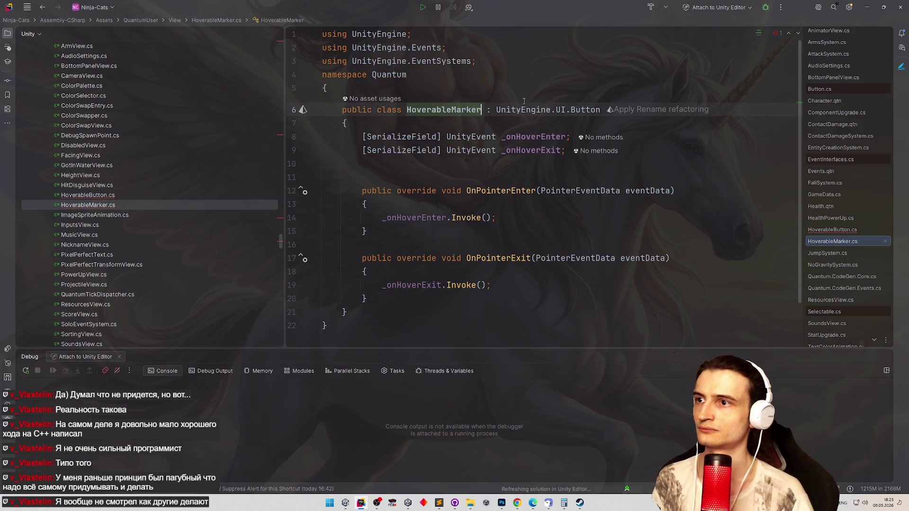
{"action": "left_click_drag", "start_coordinate": [496, 109], "coordinate": [600, 109]}
{"action": "key", "text": "BackSpace"}
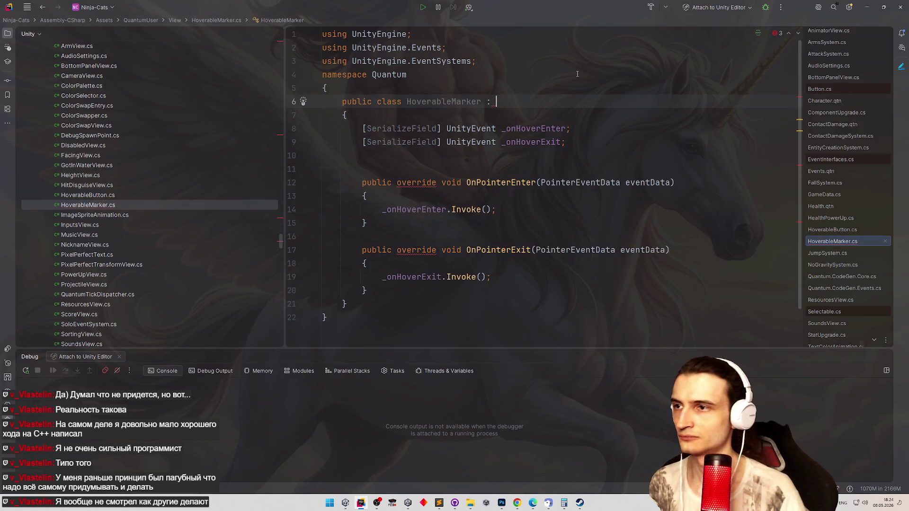
{"action": "type", "text": "Mono"}
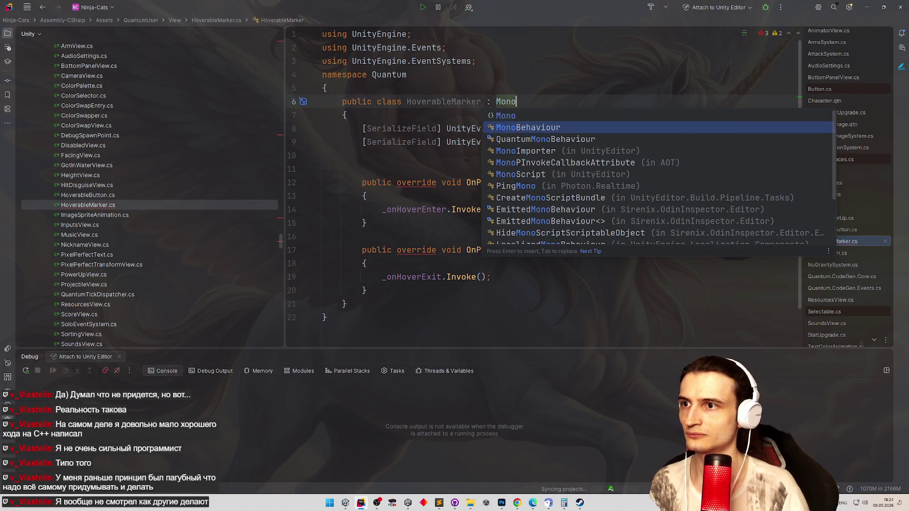
Derive HoverableMarker from MonoBehaviour and delete the serialized event fields and pointer overrides
{"action": "key", "text": "Return"}
{"action": "mouse_move", "coordinate": [566, 142]}
{"action": "left_mouse_down"}
{"action": "mouse_move", "coordinate": [328, 118]}
{"action": "mouse_move", "coordinate": [348, 116]}
{"action": "left_mouse_up"}
{"action": "key", "text": "BackSpace"}
{"action": "left_click_drag", "start_coordinate": [367, 263], "coordinate": [363, 155]}
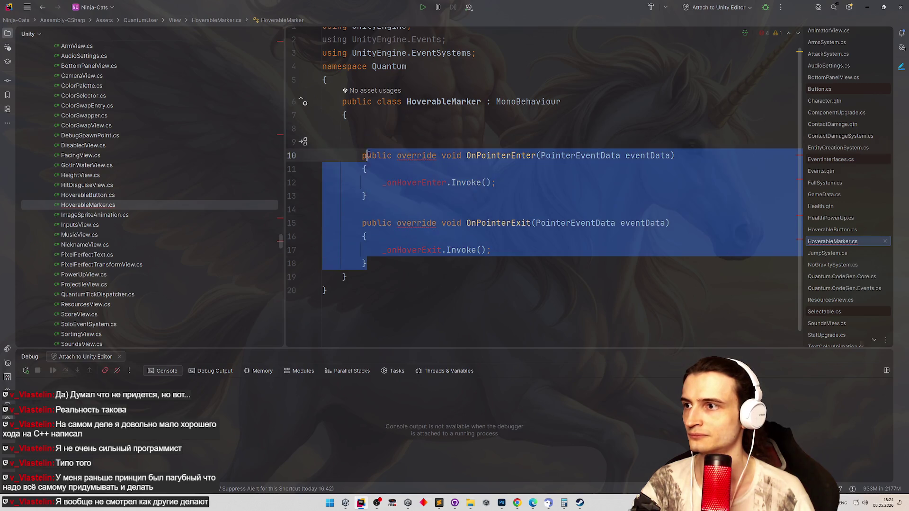
{"action": "key", "text": "BackSpace"}
{"action": "key", "text": "BackSpace"}
{"action": "key", "text": "BackSpace"}
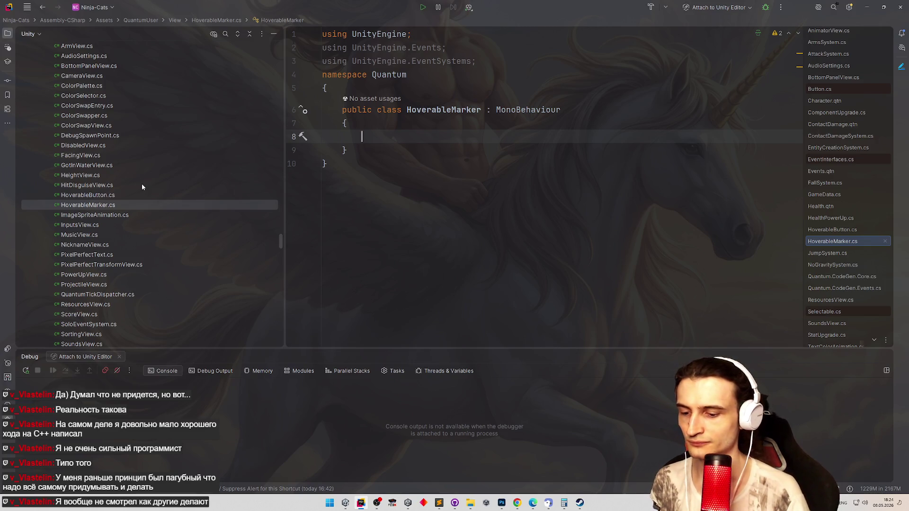
{"action": "type", "text": "sf"}
Declare a MonoBehaviour _lastTarget field in the class
{"action": "key", "text": "BackSpace"}
{"action": "key", "text": "BackSpace"}
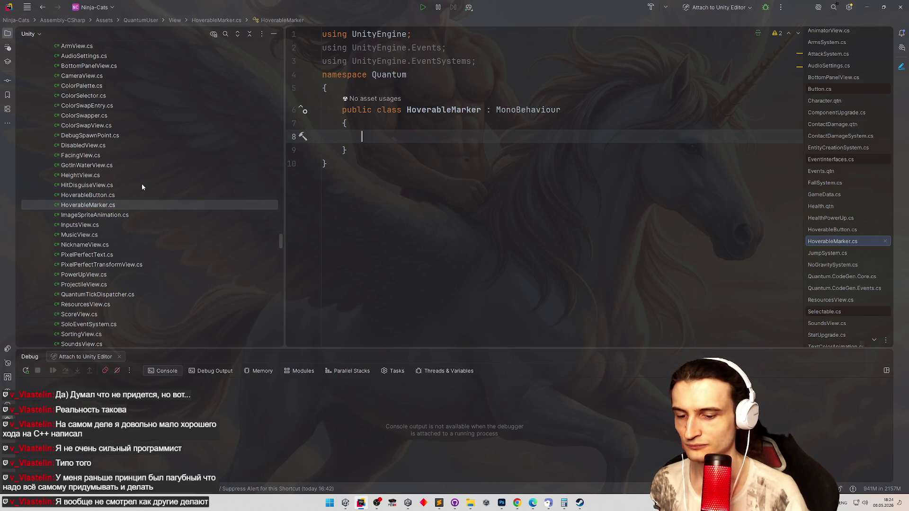
{"action": "type", "text": "Monob"}
{"action": "key", "text": "Return"}
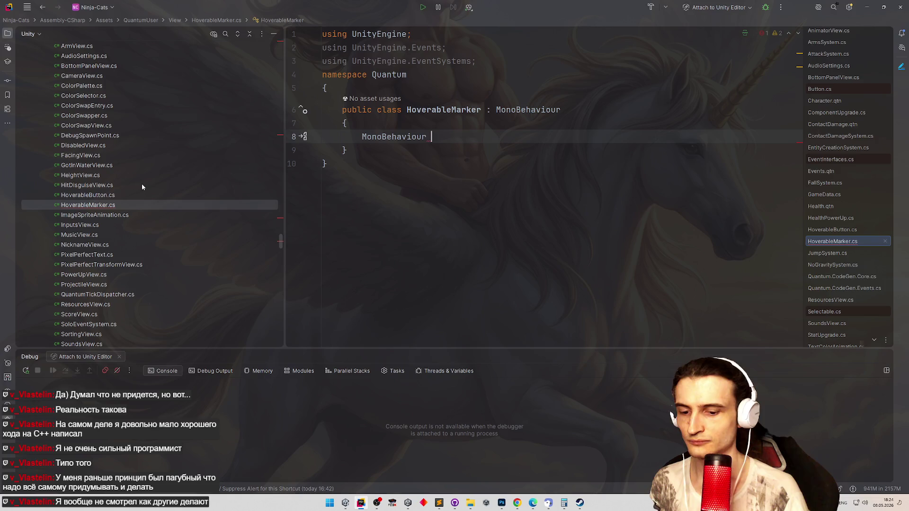
{"action": "type", "text": "_last"}
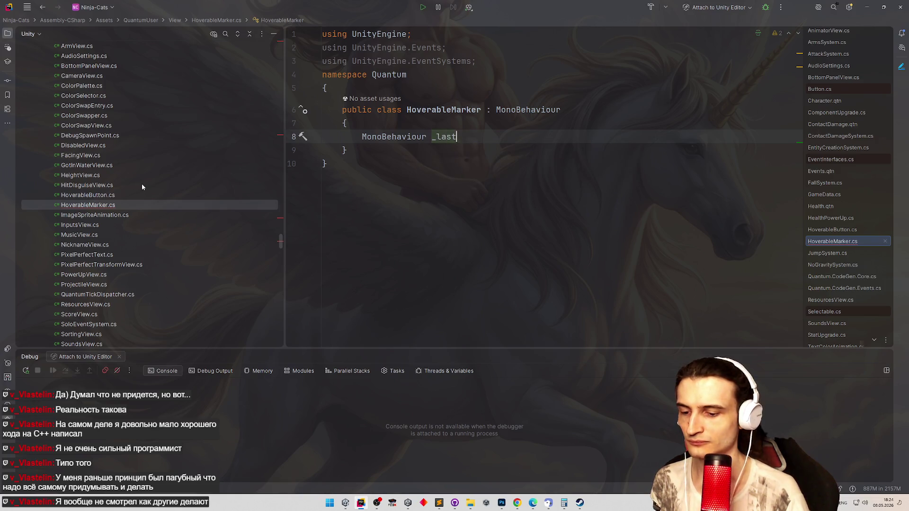
{"action": "key", "text": "Return"}
{"action": "key", "text": "Return"}
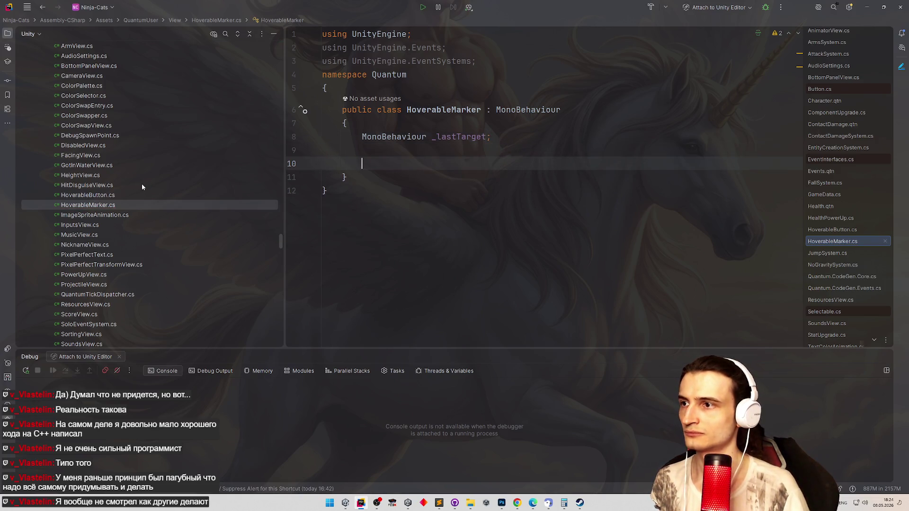
{"action": "type", "text": "public"}
{"action": "key", "text": "BackSpace"}
{"action": "key", "text": "BackSpace"}
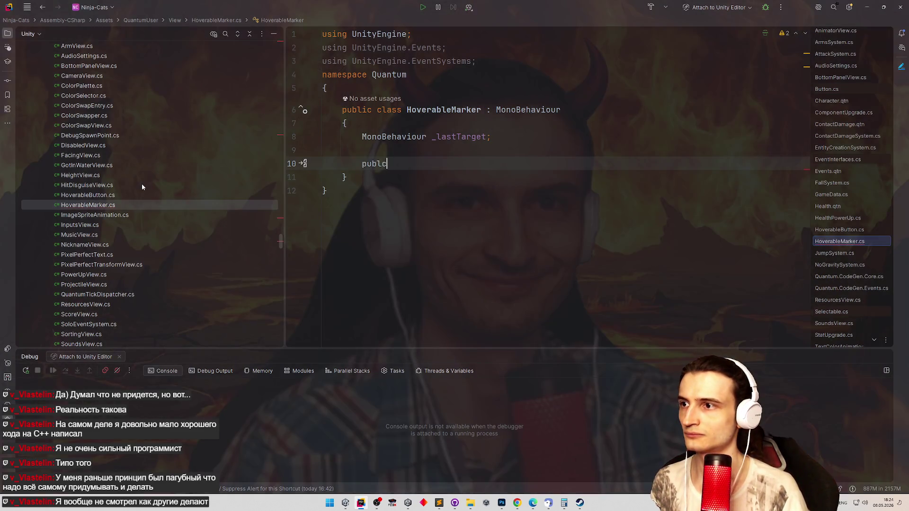
{"action": "type", "text": "ic void S"}
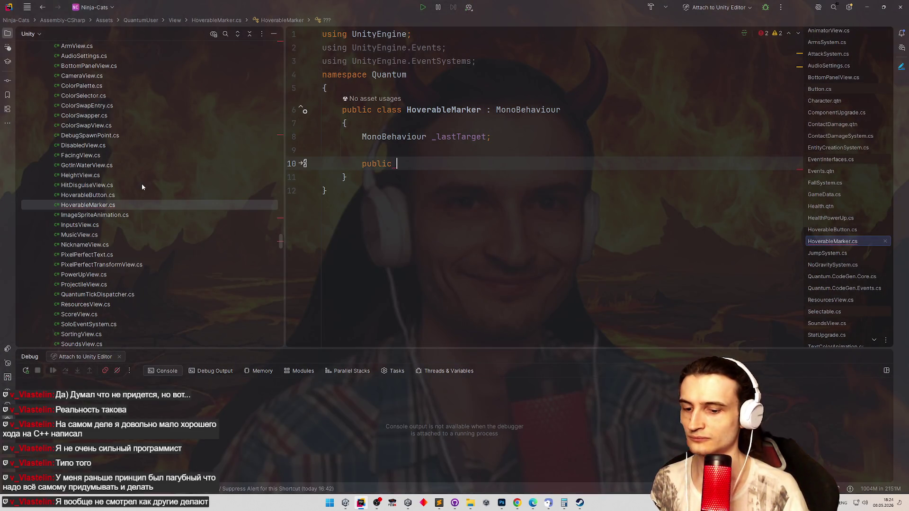
{"action": "type", "text": "etActive("}
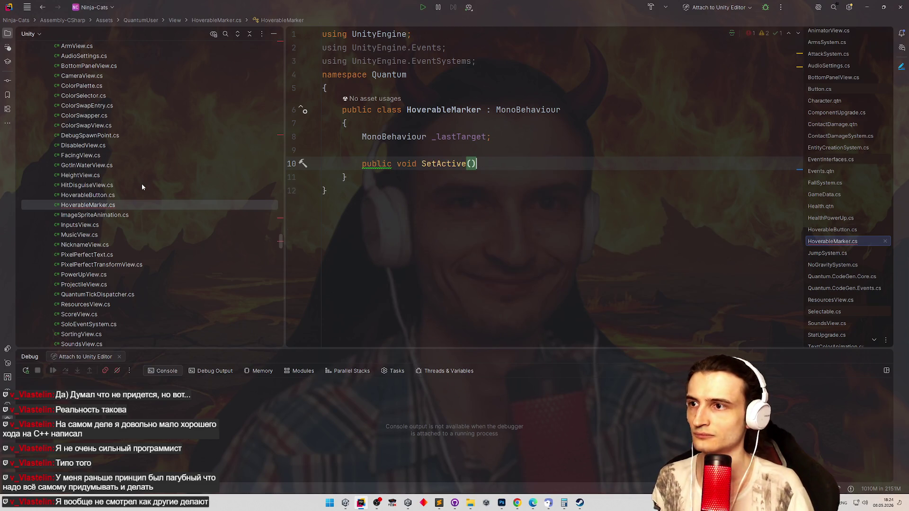
Write an empty Activate(MonoBehaviour target) method
{"action": "double_click", "coordinate": [498, 113]}
{"action": "key", "text": "ctrl+c"}
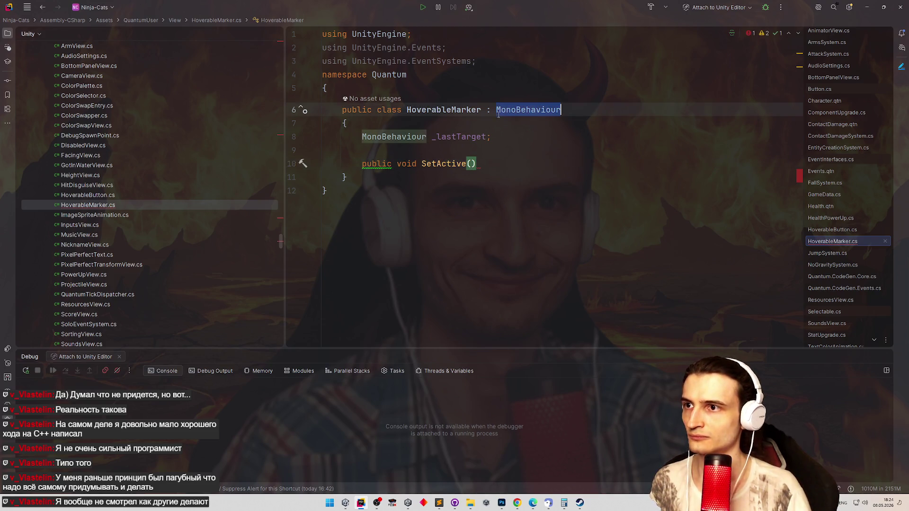
{"action": "left_click", "coordinate": [474, 163]}
{"action": "key", "text": "ctrl+v"}
{"action": "type", "text": "target"}
{"action": "key", "text": "End"}
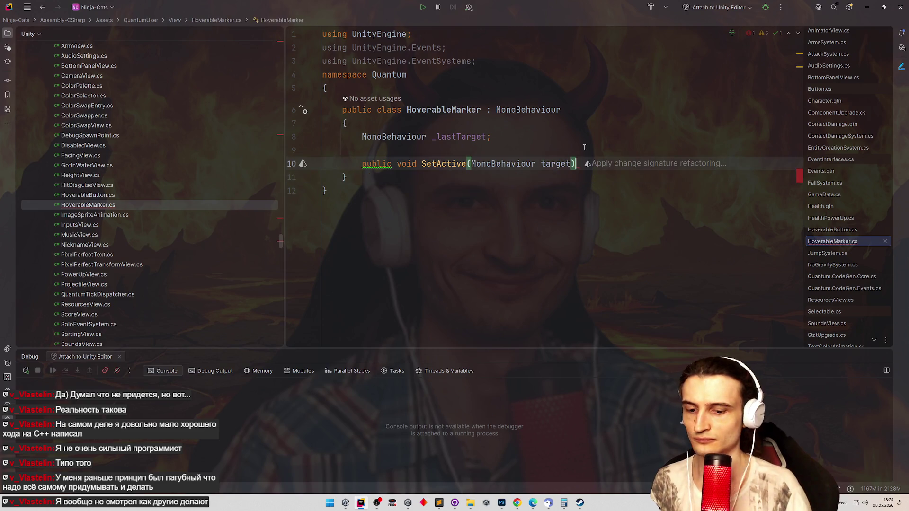
{"action": "type", "text": "{"}
{"action": "key", "text": "Return"}
{"action": "key", "text": "Down"}
{"action": "key", "text": "Down"}
{"action": "double_click", "coordinate": [448, 164]}
{"action": "type", "text": "Activa"}
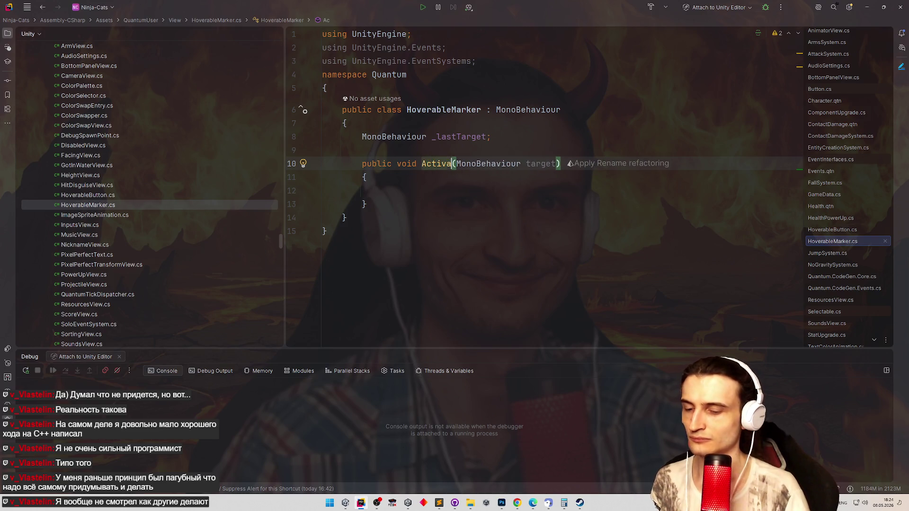
{"action": "type", "text": "te"}
Duplicate it as an empty Deactivate(MonoBehaviour target) method and discard a stray field line
{"action": "left_click", "coordinate": [374, 204]}
{"action": "key", "text": "Return"}
{"action": "key", "text": "Return"}
{"action": "type", "text": "public void Activate(MonoBehaviour target)         {          }"}
{"action": "double_click", "coordinate": [442, 231]}
{"action": "type", "text": "Deactivate"}
{"action": "left_click", "coordinate": [525, 137]}
{"action": "key", "text": "Return"}
{"action": "type", "text": "sf"}
{"action": "key", "text": "BackSpace"}
{"action": "key", "text": "BackSpace"}
{"action": "key", "text": "BackSpace"}
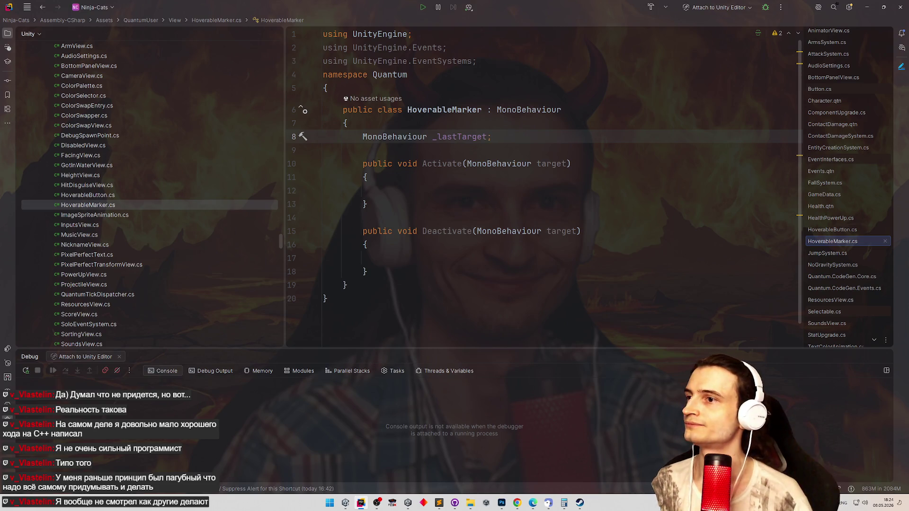
{"action": "left_click", "coordinate": [427, 191]}
{"action": "type", "text": "gameo"}
Make Activate call gameObject.SetActive(true)
{"action": "key", "text": "Return"}
{"action": "type", "text": "SetActive("}
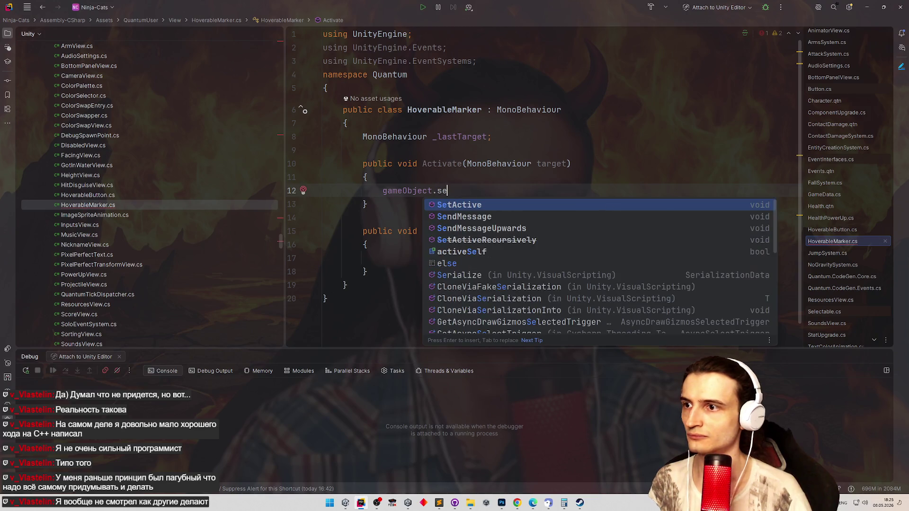
{"action": "key", "text": "Return"}
{"action": "type", "text": "true);"}
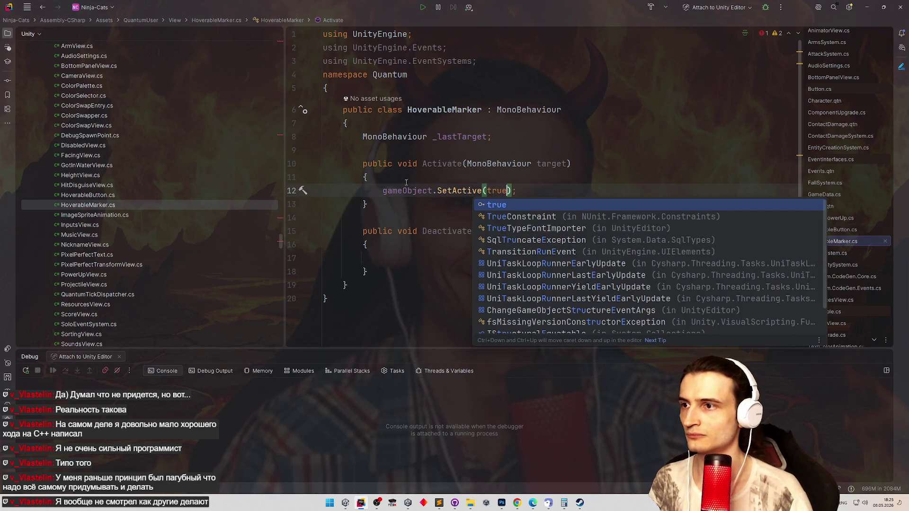
{"action": "key", "text": "End"}
{"action": "key", "text": "Return"}
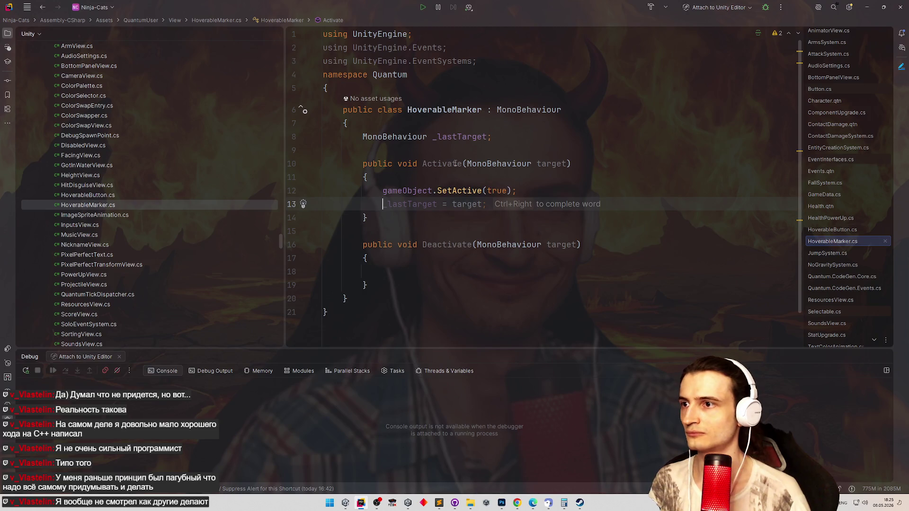
{"action": "double_click", "coordinate": [455, 163]}
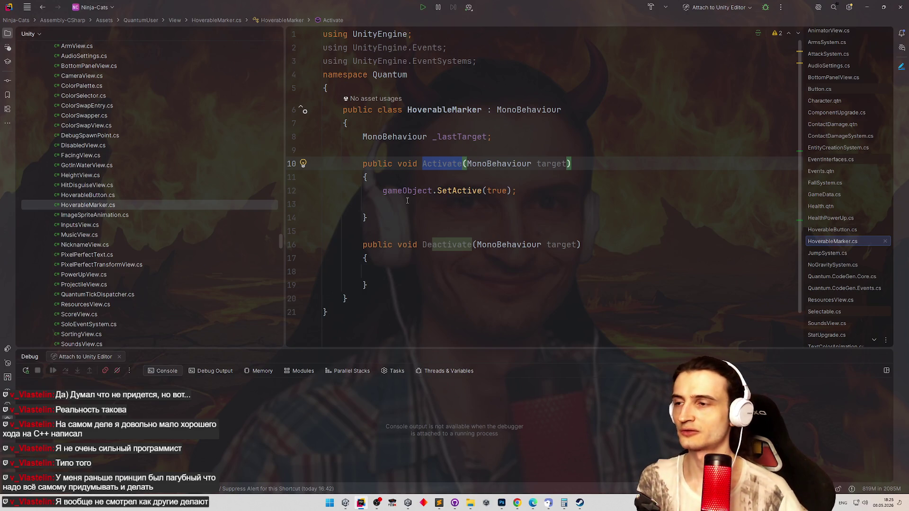
{"action": "left_click", "coordinate": [415, 198]}
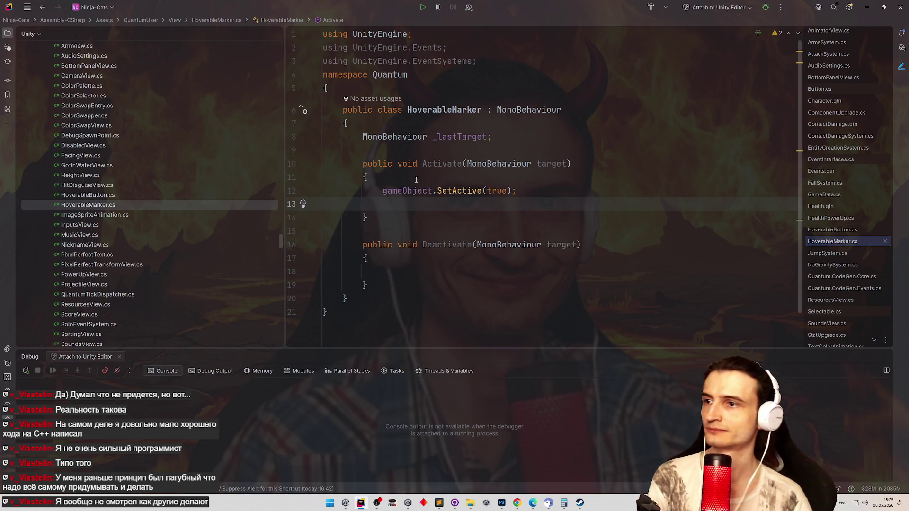
{"action": "key", "text": "BackSpace"}
{"action": "key", "text": "Up"}
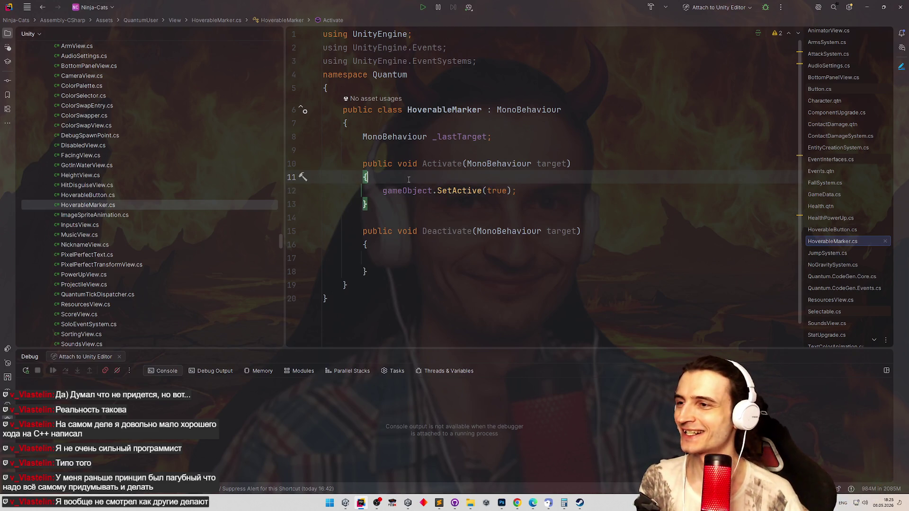
Make Deactivate call gameObject.SetActive(false) inside if (target == _lastTarget)
{"action": "left_click_drag", "start_coordinate": [382, 190], "coordinate": [517, 190]}
{"action": "key", "text": "ctrl+c"}
{"action": "left_click", "coordinate": [448, 256]}
{"action": "key", "text": "ctrl+v"}
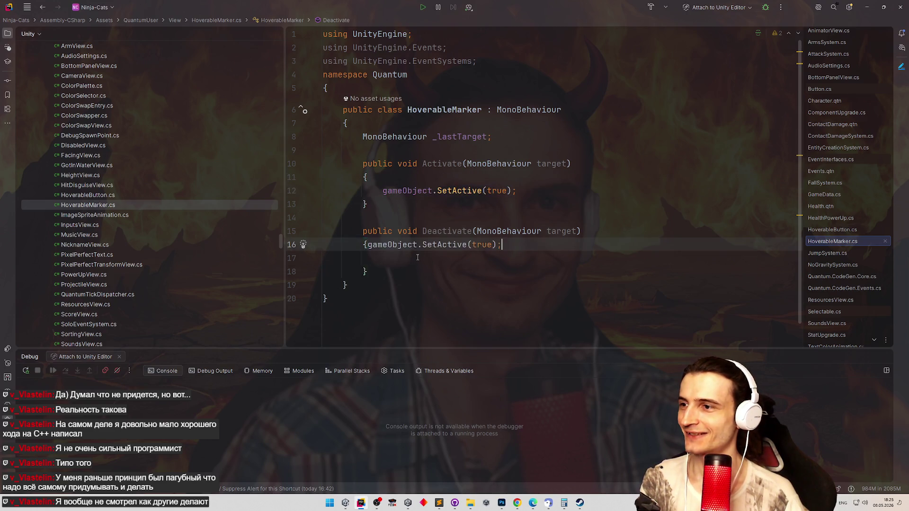
{"action": "double_click", "coordinate": [497, 257]}
{"action": "type", "text": "false"}
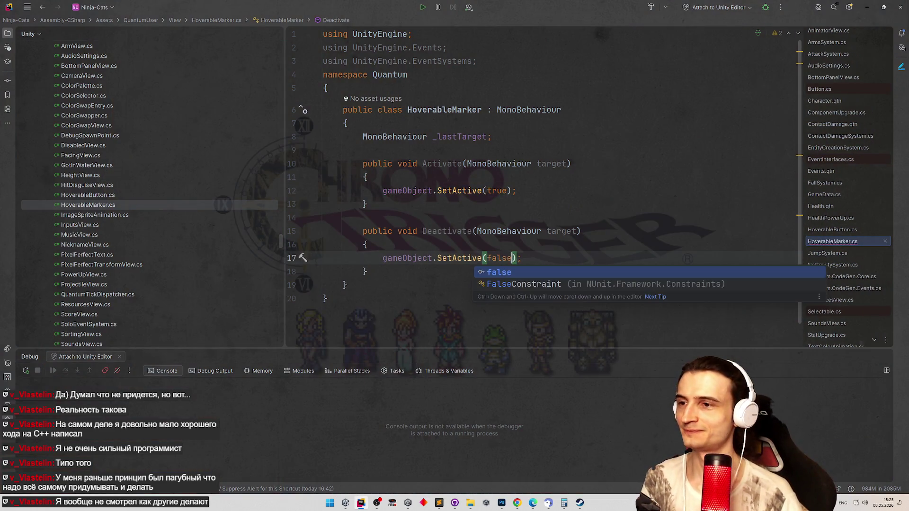
{"action": "key", "text": "Escape"}
{"action": "key", "text": "ctrl+alt+Return"}
{"action": "type", "text": "if ("}
{"action": "type", "text": "target"}
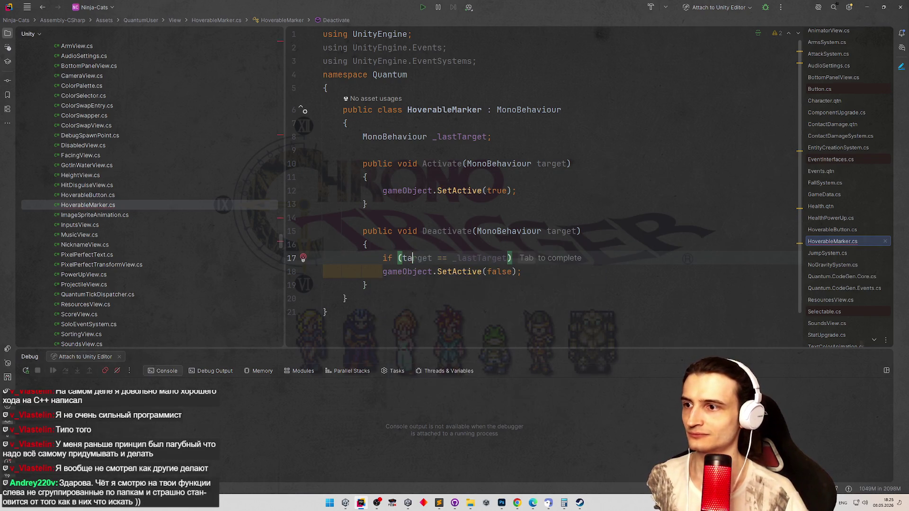
{"action": "key", "text": "Tab"}
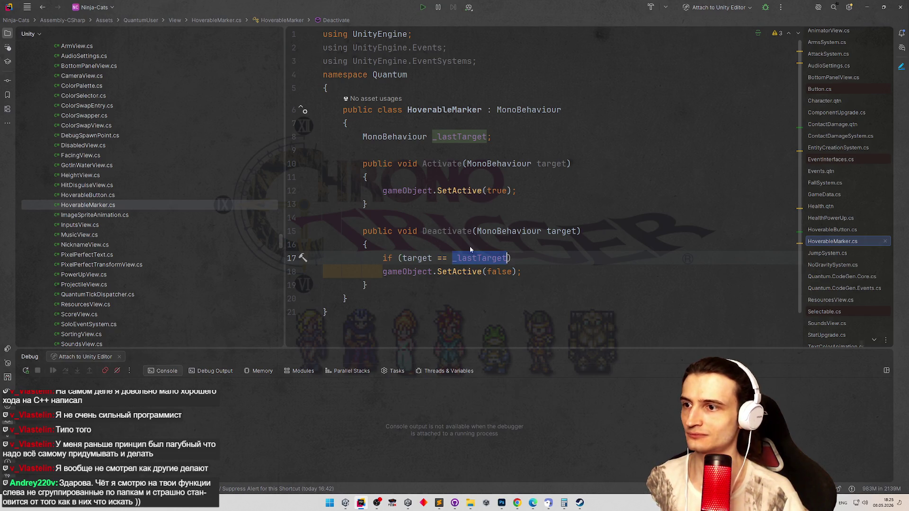
Store _lastTarget = target in Activate, then reformat the file and clean unused usings
{"action": "key", "text": "Up"}
{"action": "key", "text": "Up"}
{"action": "key", "text": "Up"}
{"action": "key", "text": "End"}
{"action": "key", "text": "Return"}
{"action": "type", "text": "_lastTarget = "}
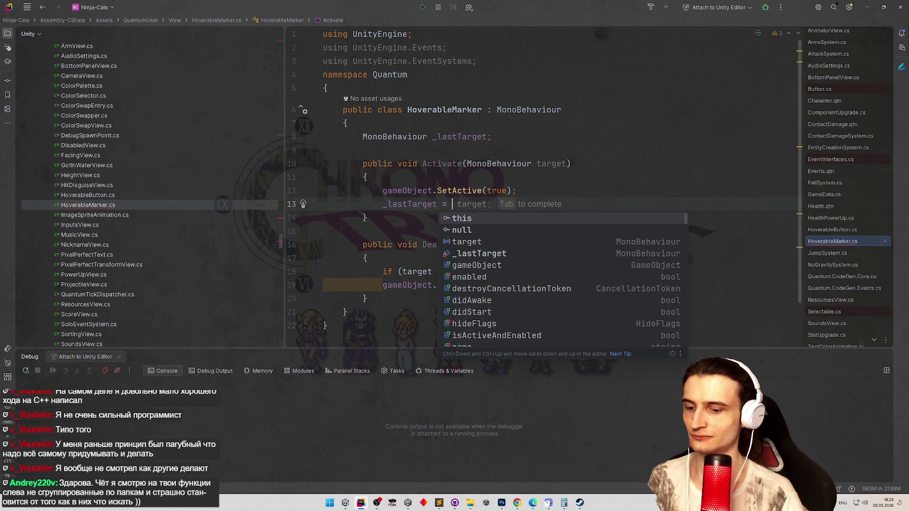
{"action": "type", "text": "ta"}
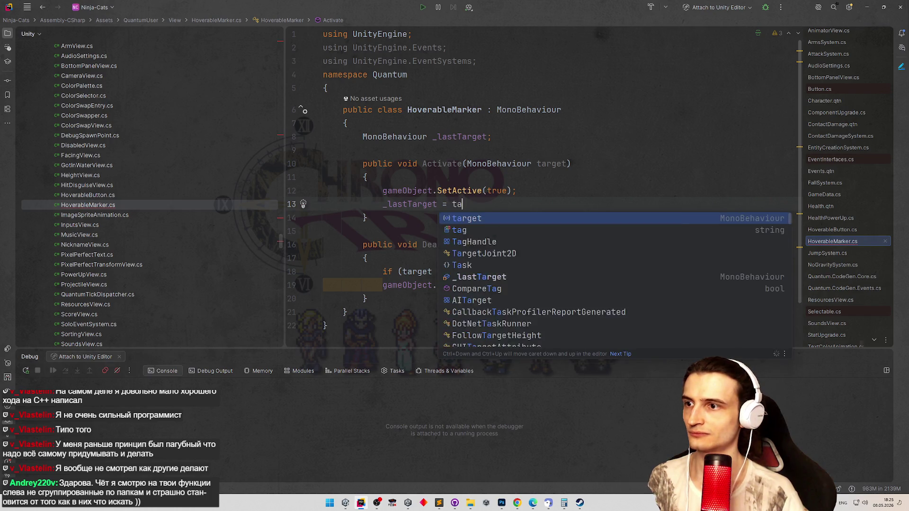
{"action": "key", "text": "Return"}
{"action": "type", "text": ";"}
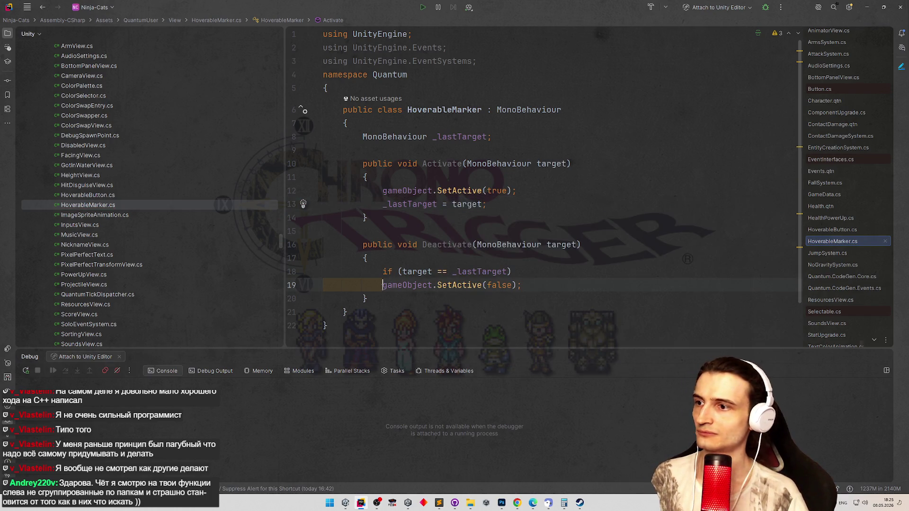
{"action": "key", "text": "ctrl+alt+l"}
{"action": "left_click", "coordinate": [426, 171]}
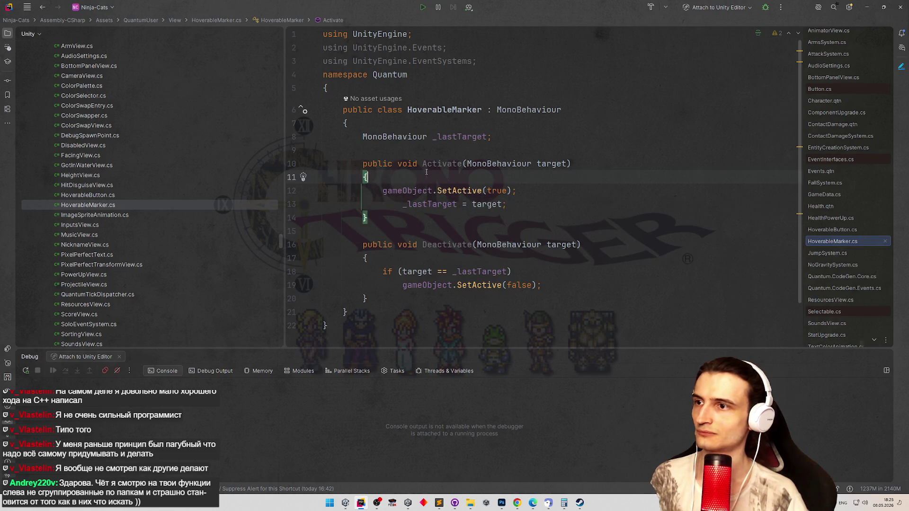
{"action": "key", "text": "ctrl+alt+l"}
{"action": "left_click", "coordinate": [490, 109]}
{"action": "key", "text": "Return"}
{"action": "type", "text": "ubi"}
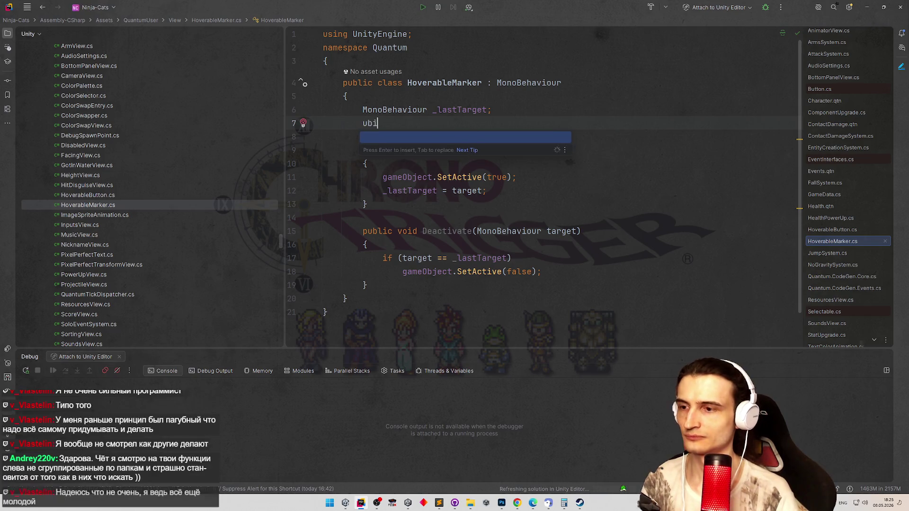
Declare UnityEvent fields _onActivate and _onDeactivate
{"action": "key", "text": "BackSpace"}
{"action": "key", "text": "BackSpace"}
{"action": "key", "text": "BackSpace"}
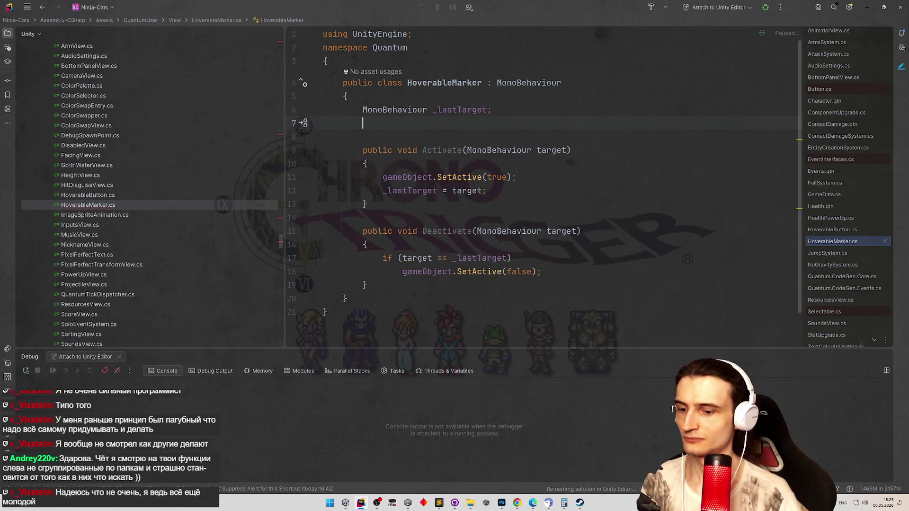
{"action": "type", "text": "UnityEve"}
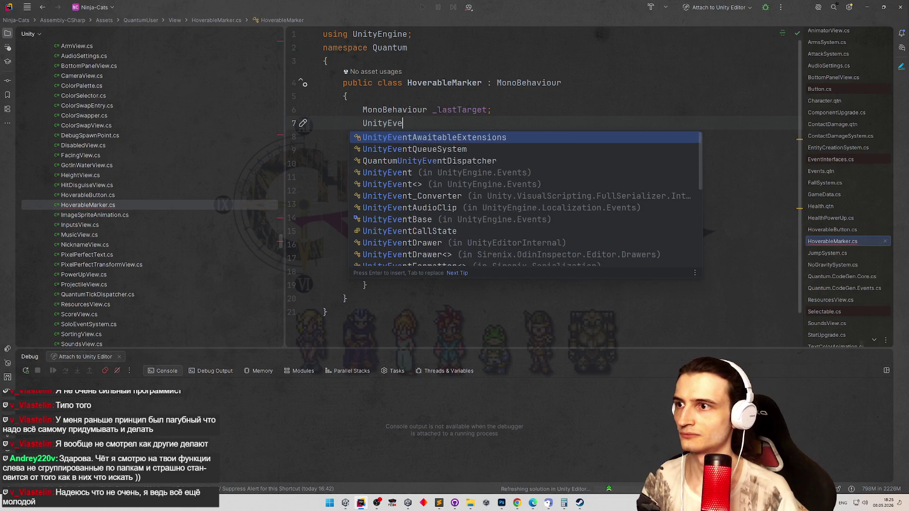
{"action": "key", "text": "Down"}
{"action": "key", "text": "Down"}
{"action": "key", "text": "Down"}
{"action": "key", "text": "Return"}
{"action": "key", "text": "Tab"}
{"action": "key", "text": "ctrl+w"}
{"action": "key", "text": "BackSpace"}
{"action": "type", "text": "onActivate"}
{"action": "key", "text": "Down"}
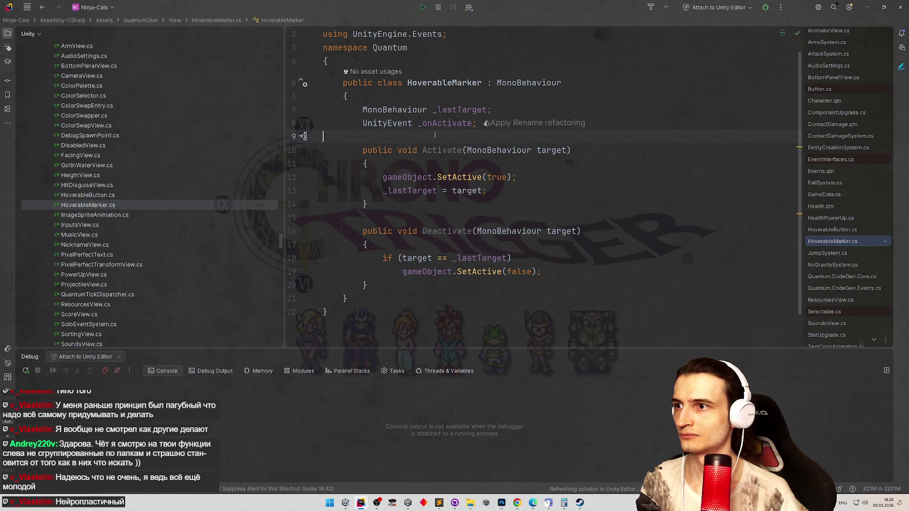
{"action": "left_click", "coordinate": [449, 125]}
{"action": "key", "text": "ctrl+d"}
{"action": "type", "text": "DeActivate;"}
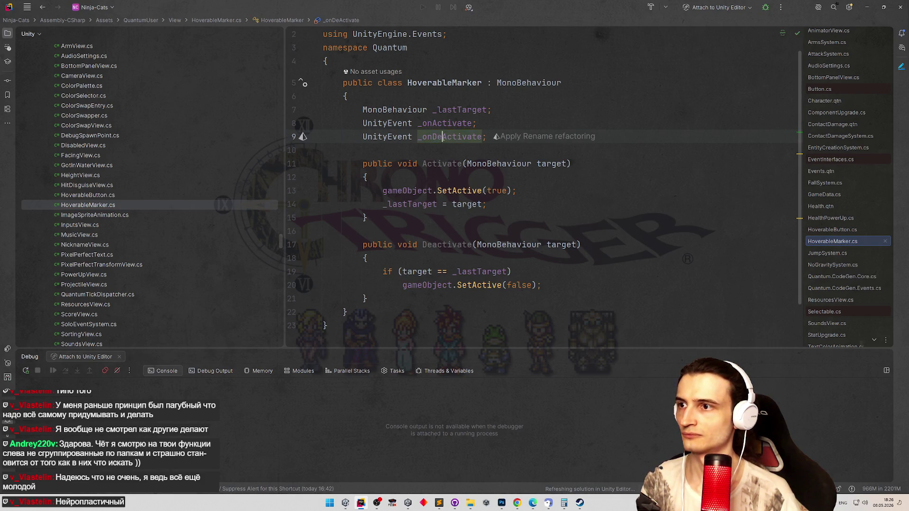
{"action": "key", "text": "Delete"}
{"action": "type", "text": "a"}
Change Deactivate to return early when target != _lastTarget before hiding the marker
{"action": "left_click", "coordinate": [443, 272]}
{"action": "key", "text": "BackSpace"}
{"action": "type", "text": "!"}
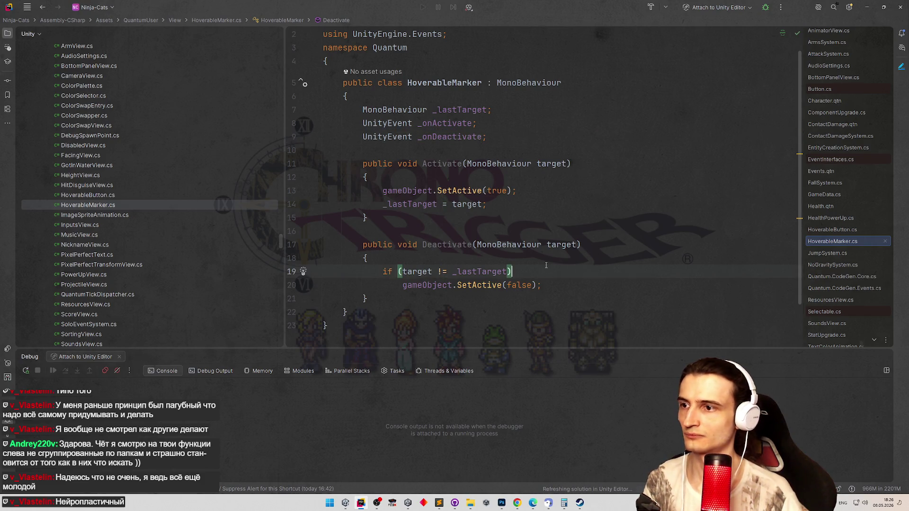
{"action": "key", "text": "End"}
{"action": "key", "text": "Return"}
{"action": "type", "text": "retur"}
{"action": "key", "text": "BackSpace"}
{"action": "key", "text": "BackSpace"}
{"action": "key", "text": "BackSpace"}
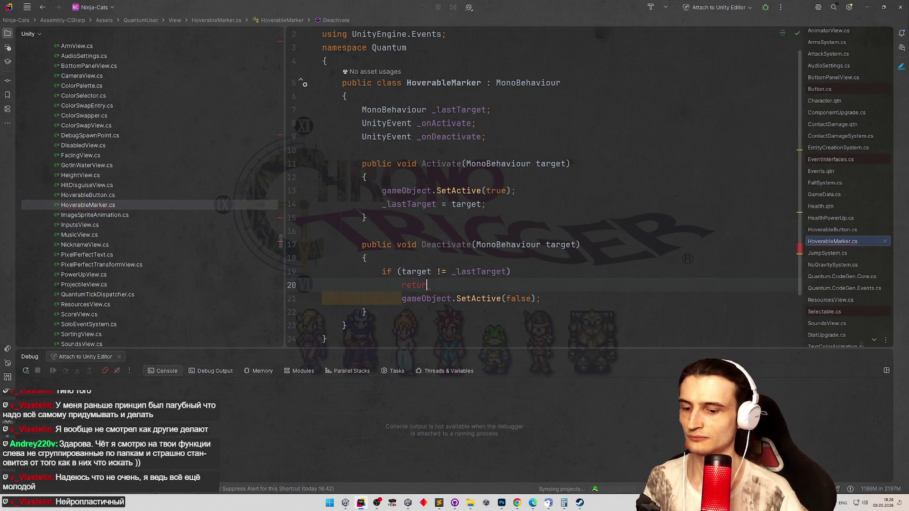
{"action": "type", "text": "n"}
{"action": "key", "text": "BackSpace"}
{"action": "type", "text": "return"}
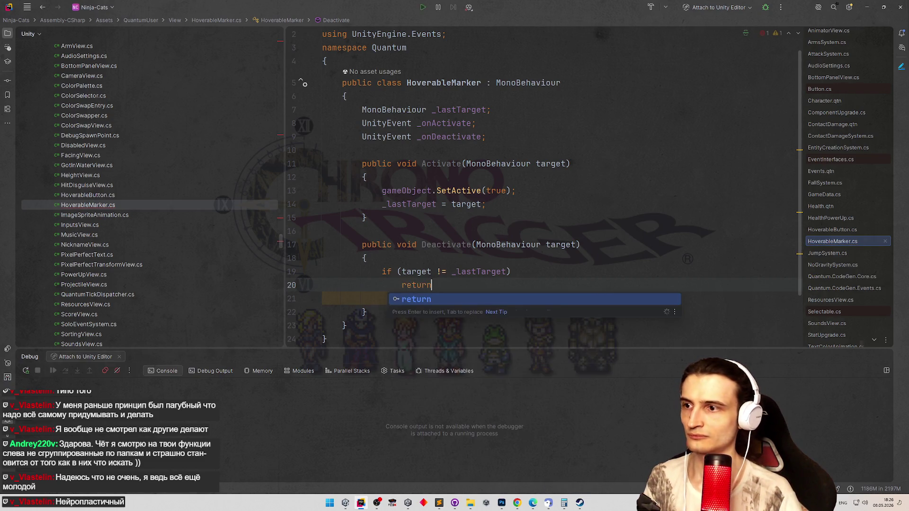
{"action": "type", "text": ";"}
{"action": "key", "text": "Return"}
{"action": "key", "text": "Return"}
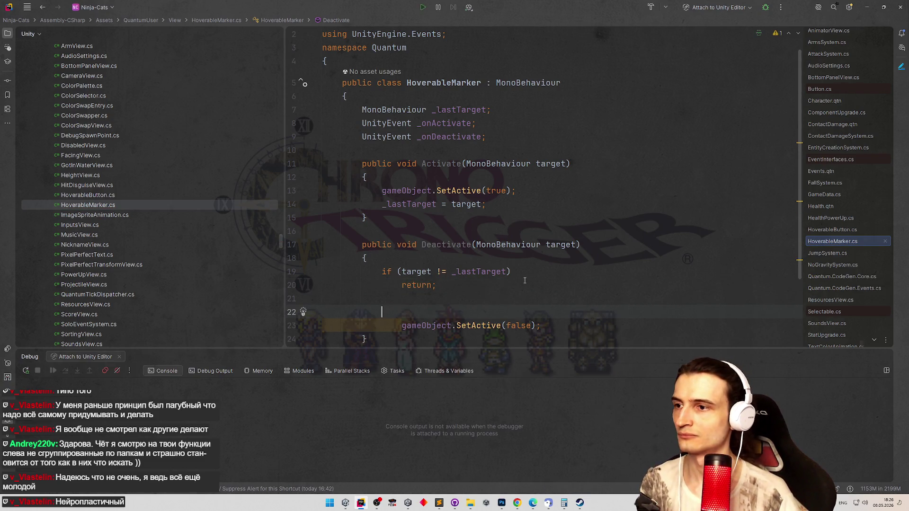
{"action": "scroll", "coordinate": [440, 228], "scroll_direction": "down", "scroll_amount": 2}
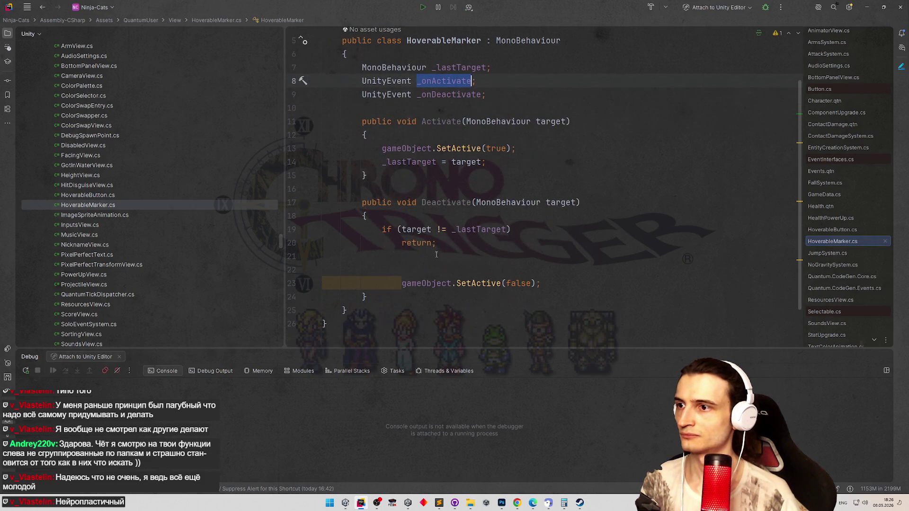
{"action": "type", "text": "_onActivate"}
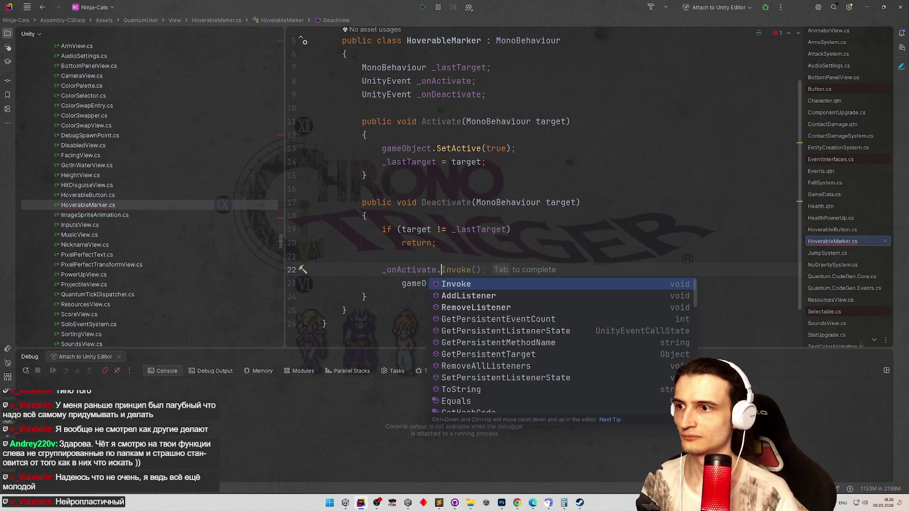
Add _onDeactivate.Invoke(); in Deactivate before SetActive(false)
{"action": "key", "text": "ctrl+z"}
{"action": "double_click", "coordinate": [438, 95]}
{"action": "key", "text": "ctrl+c"}
{"action": "left_click", "coordinate": [397, 271]}
{"action": "key", "text": "ctrl+v"}
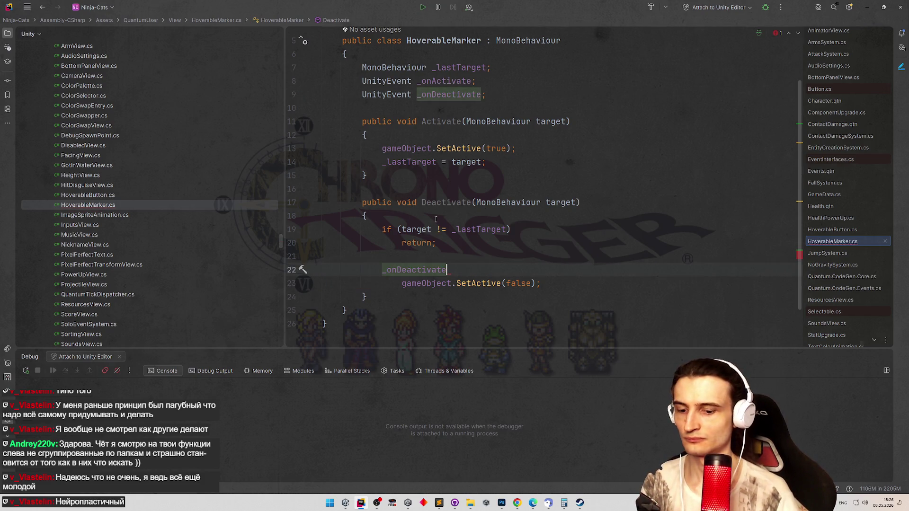
{"action": "type", "text": "."}
{"action": "key", "text": "Escape"}
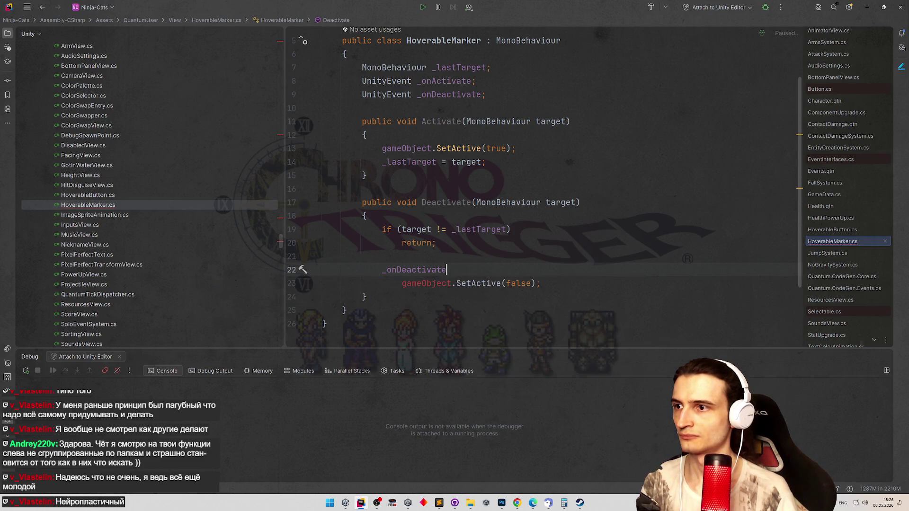
{"action": "key", "text": "ctrl+space"}
{"action": "key", "text": "Return"}
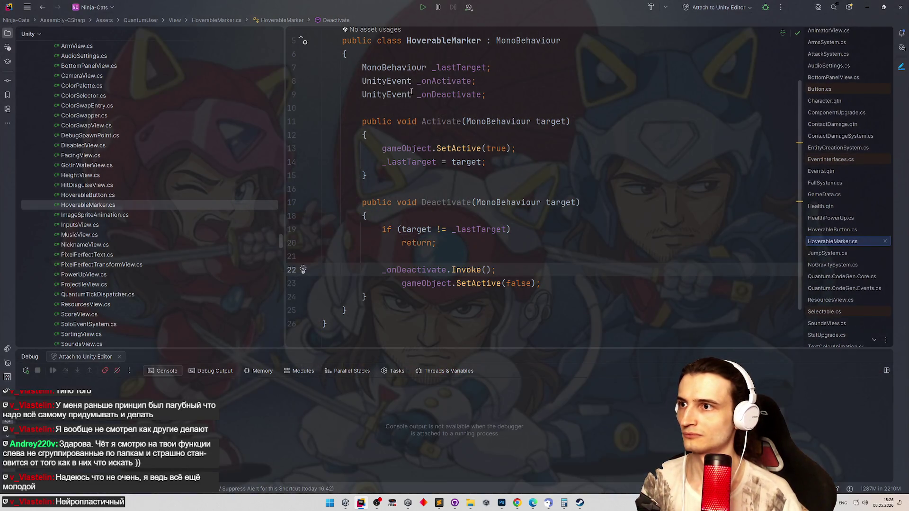
Add _onActivate.Invoke(); in Activate after SetActive(true) and fix the indentation
{"action": "left_click", "coordinate": [530, 150]}
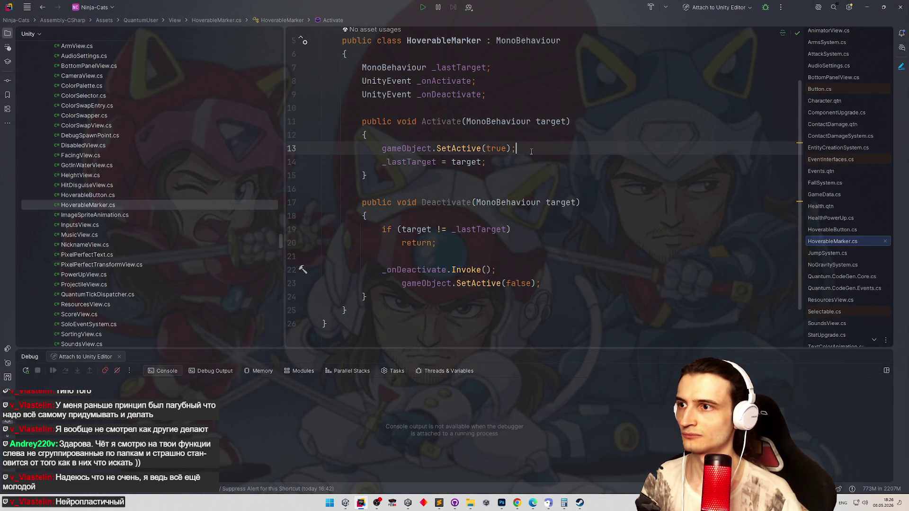
{"action": "key", "text": "Return"}
{"action": "key", "text": "ctrl+v"}
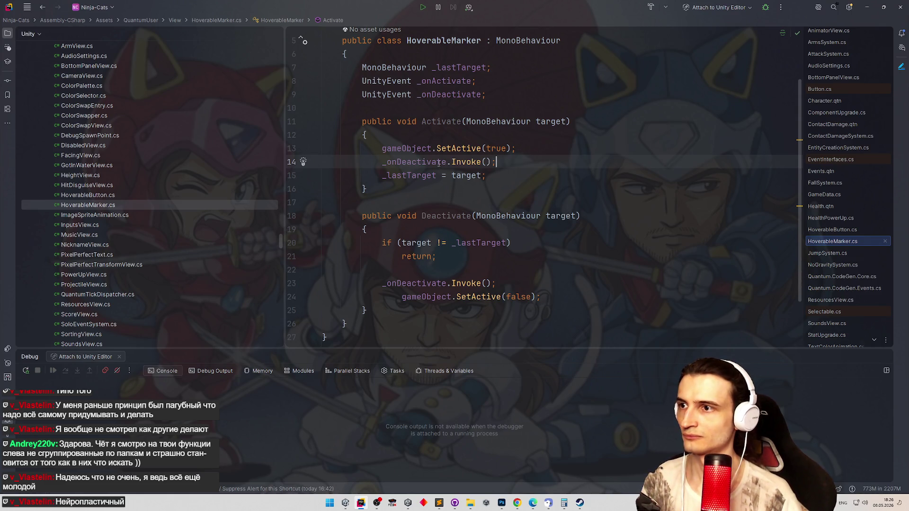
{"action": "double_click", "coordinate": [419, 162]}
{"action": "type", "text": "_onActivate"}
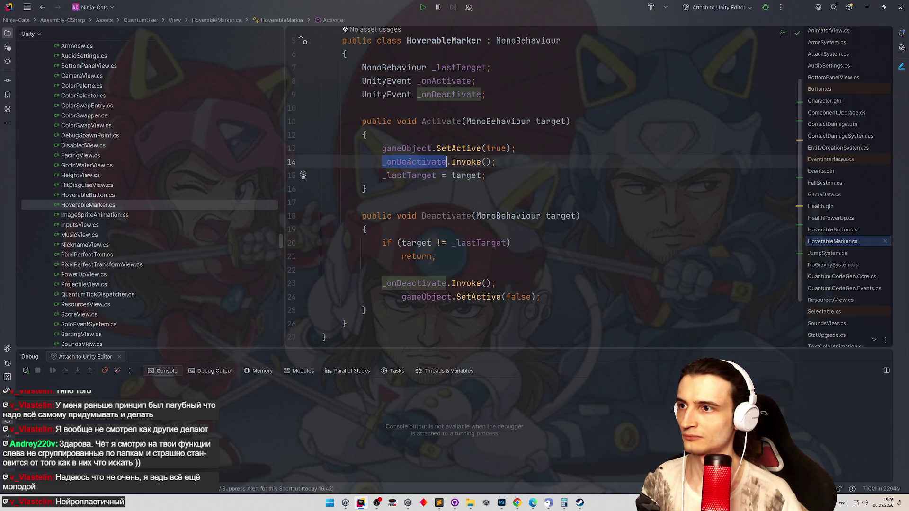
{"action": "left_click", "coordinate": [400, 296]}
{"action": "key", "text": "BackSpace"}
{"action": "left_click", "coordinate": [386, 311]}
{"action": "key", "text": "Return"}
{"action": "key", "text": "Return"}
{"action": "type", "text": "ons"}
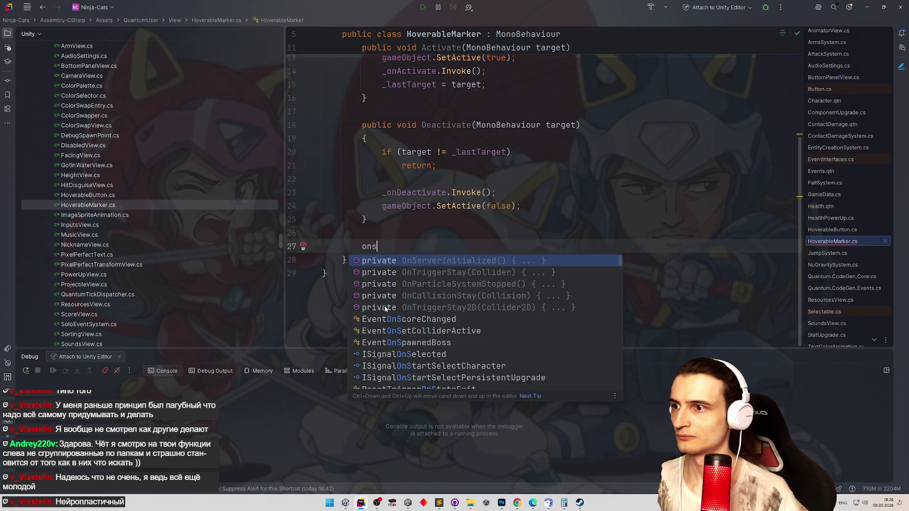
Add OnDisable with gameObject.SetActive(false); _lastTarget = null;, reformat, and minimize Rider
{"action": "key", "text": "BackSpace"}
{"action": "type", "text": "d"}
{"action": "key", "text": "Return"}
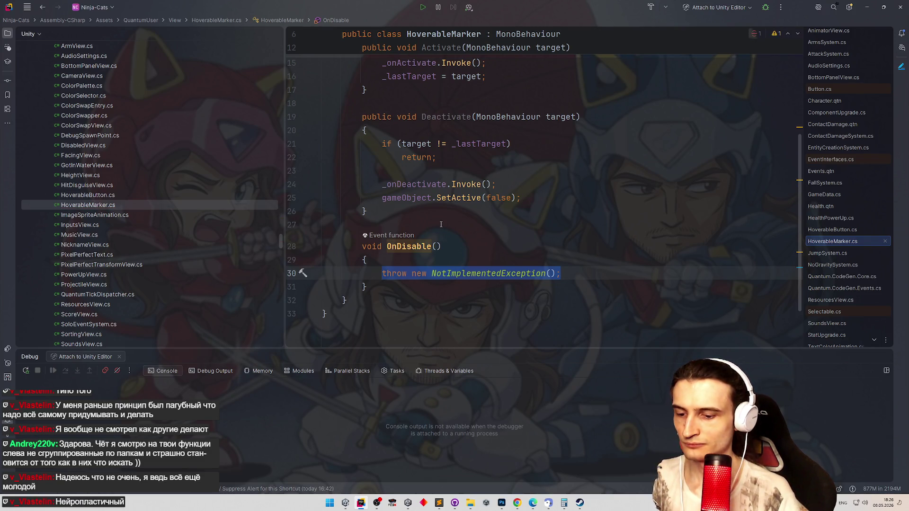
{"action": "type", "text": "gam.SetA"}
{"action": "key", "text": "Return"}
{"action": "type", "text": "fal"}
{"action": "key", "text": "Return"}
{"action": "key", "text": "Return"}
{"action": "type", "text": "_lastTarget = "}
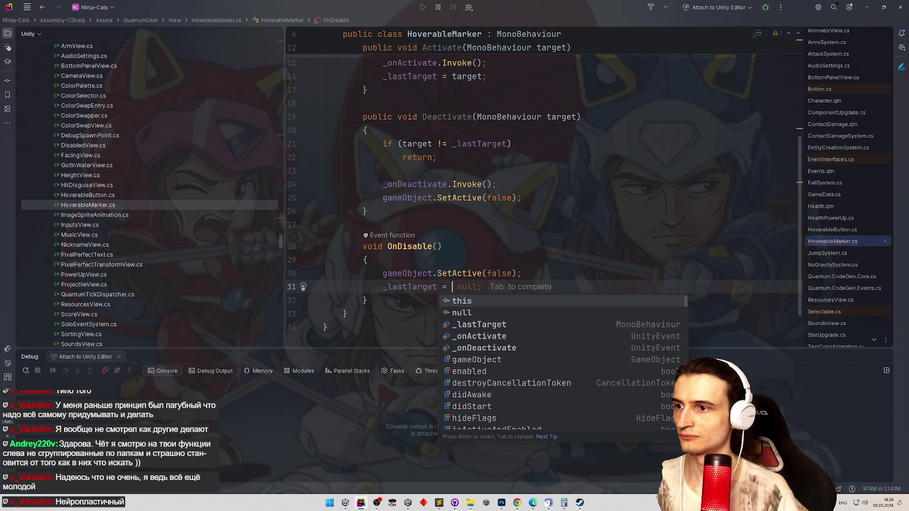
{"action": "type", "text": "n"}
{"action": "key", "text": "Tab"}
{"action": "key", "text": "ctrl+alt+l"}
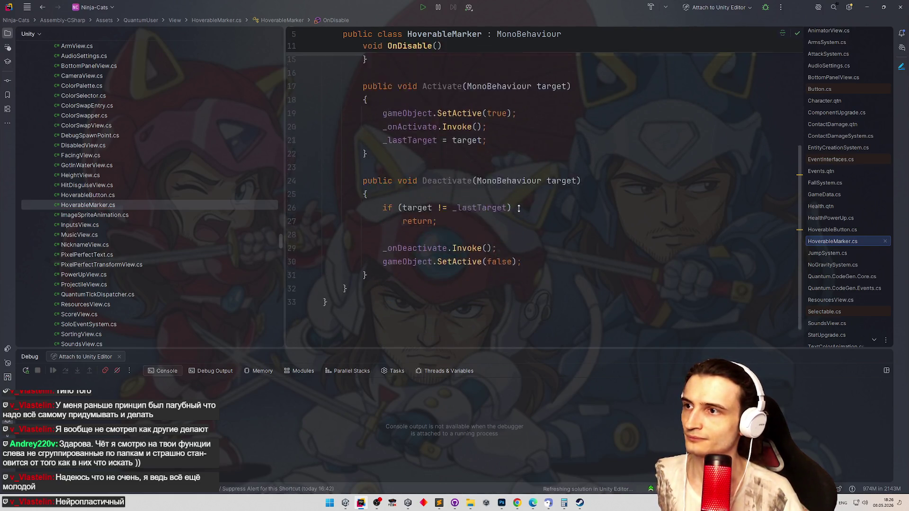
{"action": "scroll", "coordinate": [519, 209], "scroll_direction": "up", "scroll_amount": 1}
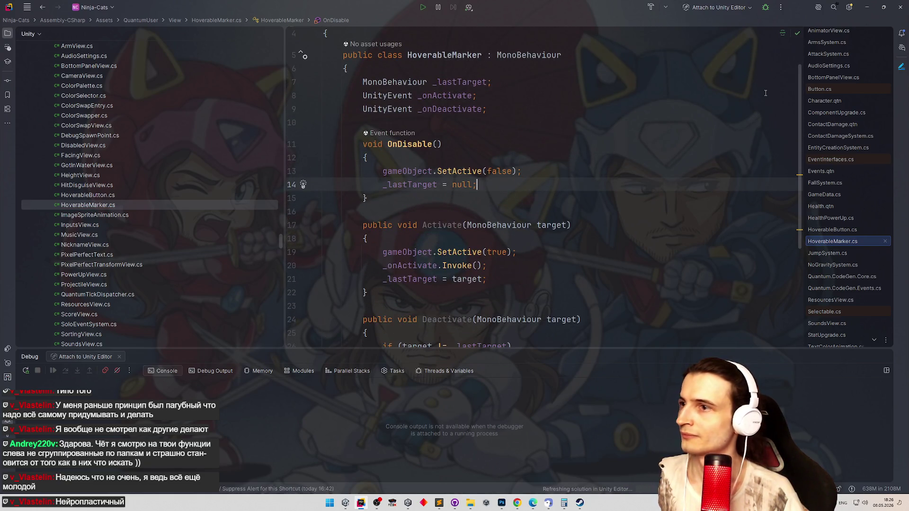
{"action": "left_click", "coordinate": [865, 8]}
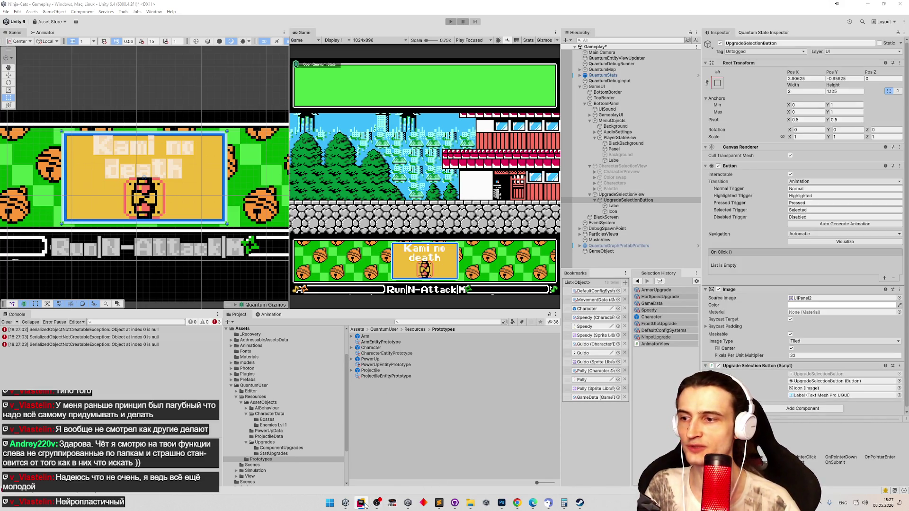
Collapse the SelectionView, Particles and MapBaking folders in Rider's project tree
{"action": "key", "text": "alt+Tab"}
{"action": "scroll", "coordinate": [142, 214], "scroll_direction": "up", "scroll_amount": 5}
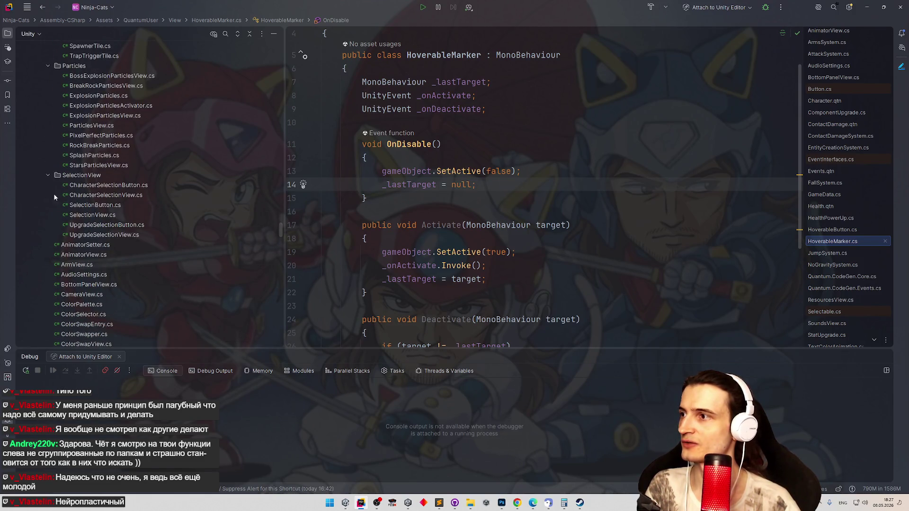
{"action": "left_click", "coordinate": [48, 175]}
{"action": "scroll", "coordinate": [47, 174], "scroll_direction": "up", "scroll_amount": 2}
{"action": "left_click", "coordinate": [48, 174]}
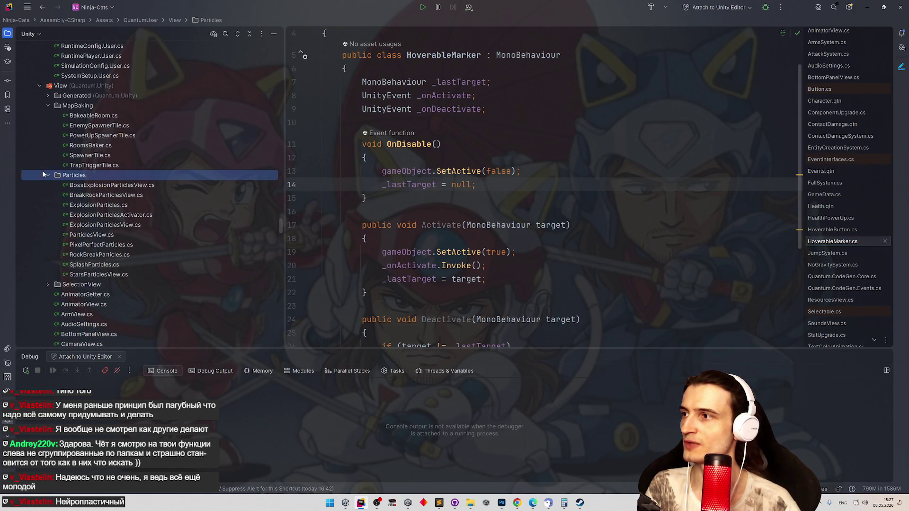
{"action": "left_click", "coordinate": [48, 105]}
Dismiss Search Everywhere without choosing anything and switch over to Unity
{"action": "left_click", "coordinate": [430, 197]}
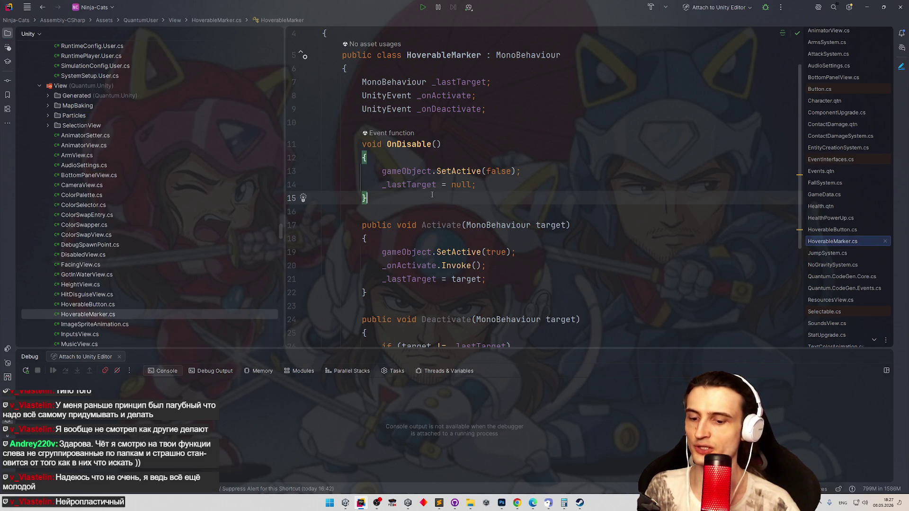
{"action": "key", "text": "shift"}
{"action": "key", "text": "shift"}
{"action": "type", "text": "walkdfg"}
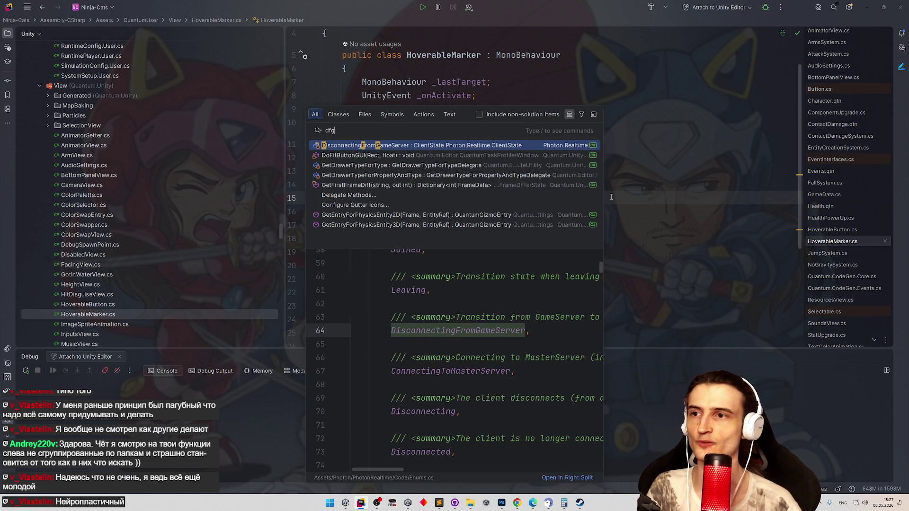
{"action": "left_click", "coordinate": [641, 185]}
{"action": "scroll", "coordinate": [585, 234], "scroll_direction": "down", "scroll_amount": 2}
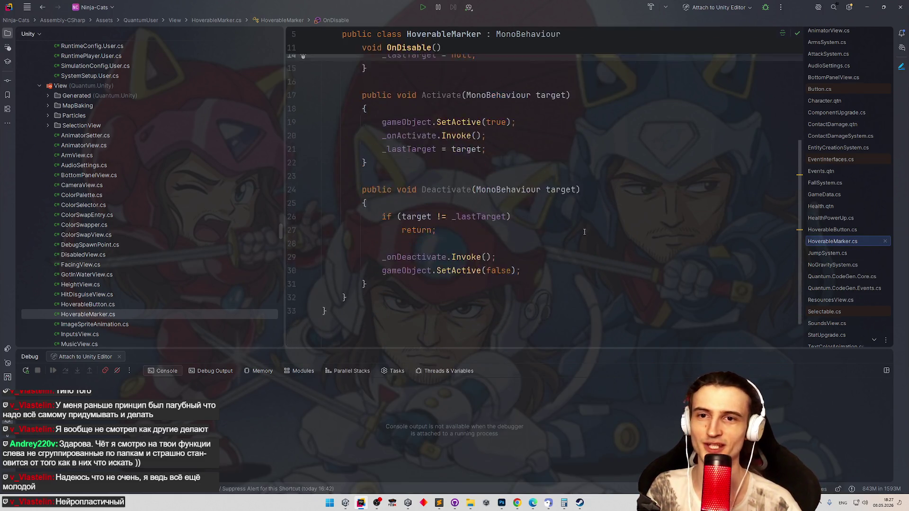
{"action": "scroll", "coordinate": [659, 143], "scroll_direction": "down", "scroll_amount": 2}
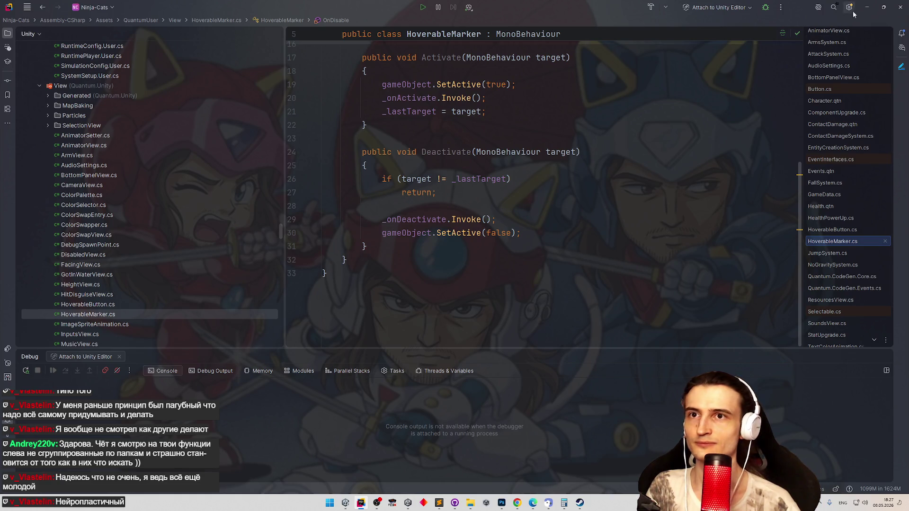
{"action": "key", "text": "alt+Tab"}
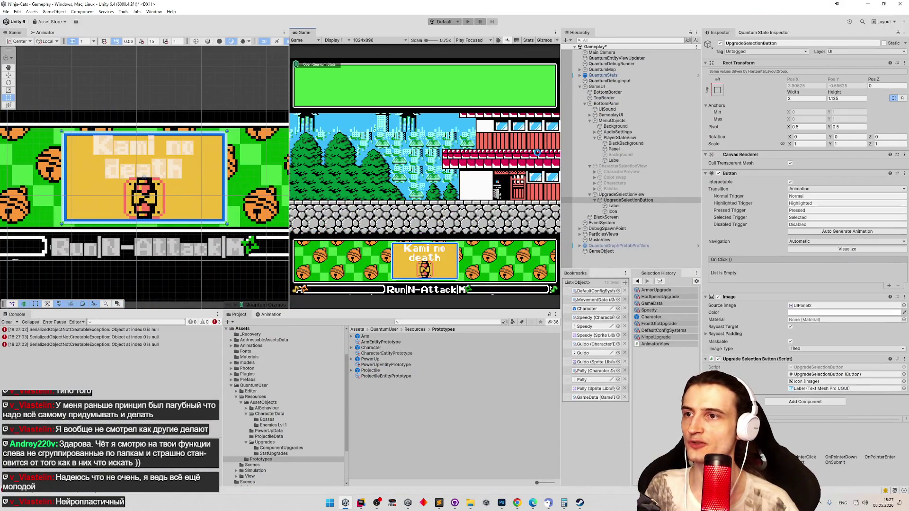
Clear the Unity console and toggle Rider via the taskbar back to Unity
{"action": "left_click", "coordinate": [7, 322]}
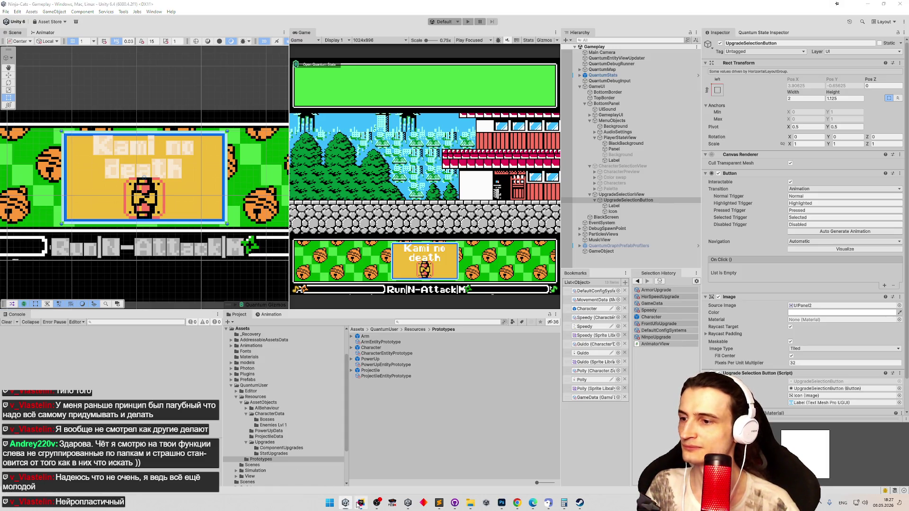
{"action": "left_click", "coordinate": [361, 503]}
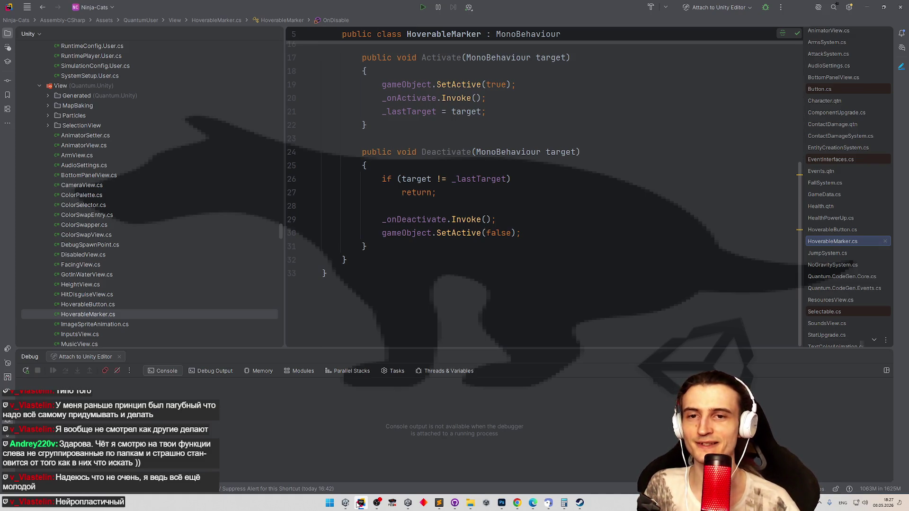
{"action": "left_click", "coordinate": [361, 503]}
{"action": "left_click", "coordinate": [361, 503]}
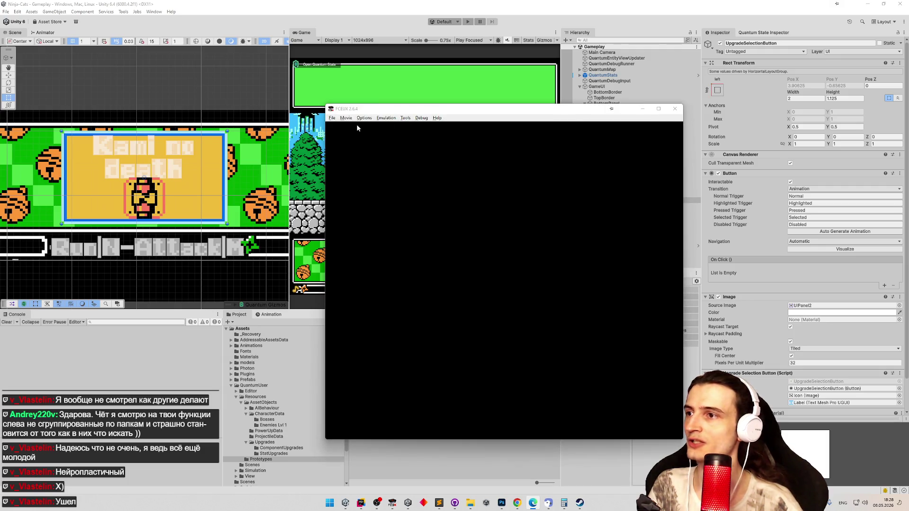
Load the most recent ROM from FCEUX's File menu and start the game
{"action": "left_click", "coordinate": [332, 118]}
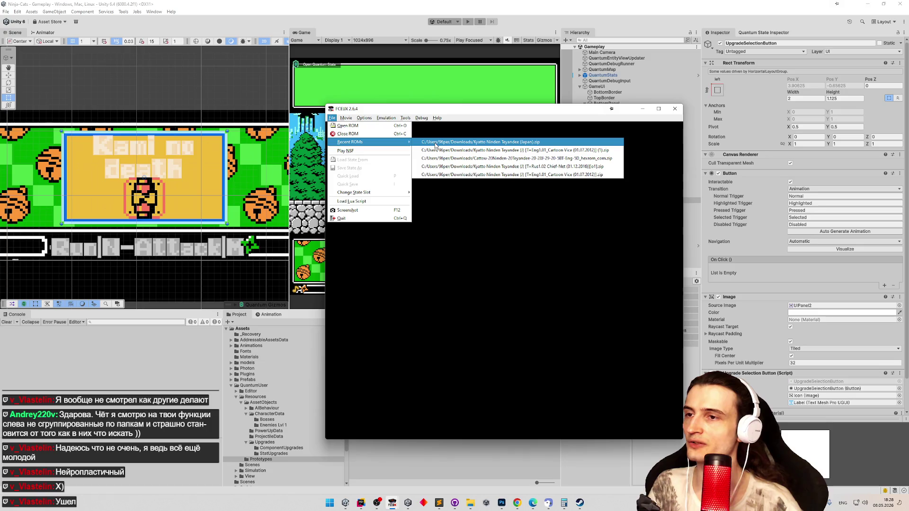
{"action": "left_click", "coordinate": [434, 142]}
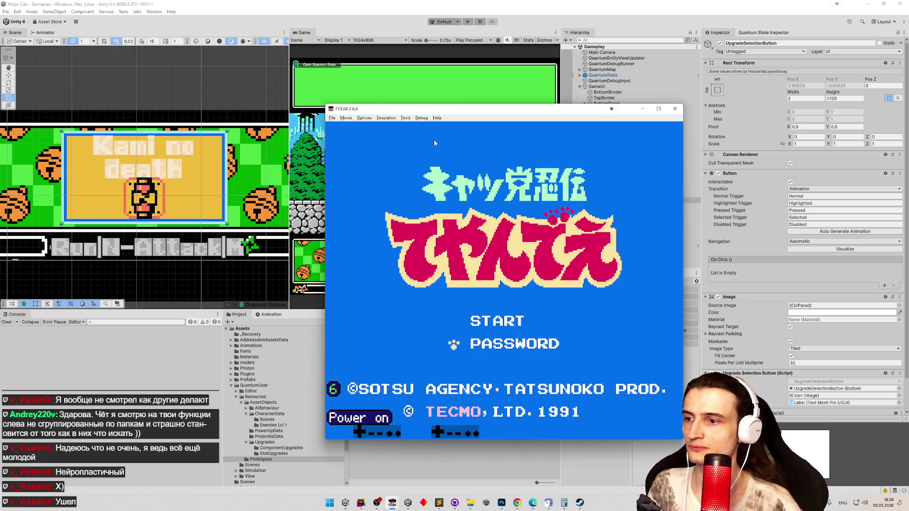
{"action": "key", "text": "Up"}
{"action": "key", "text": "Return"}
Play briefly, browse characters in the pause panel, resume, then close the emulator
{"action": "key", "text": "Right"}
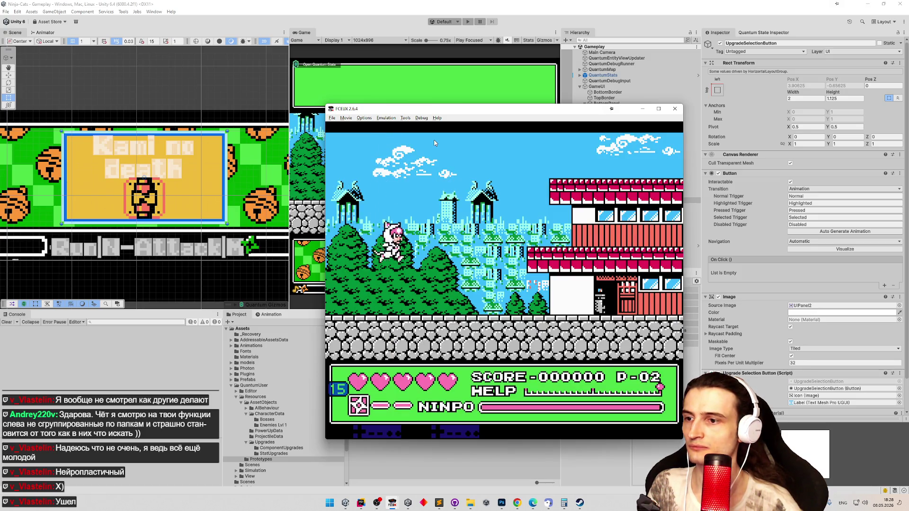
{"action": "key", "text": "Return"}
{"action": "key", "text": "Up"}
{"action": "key", "text": "Left"}
{"action": "key", "text": "Down"}
{"action": "key", "text": "Left"}
{"action": "key", "text": "Return"}
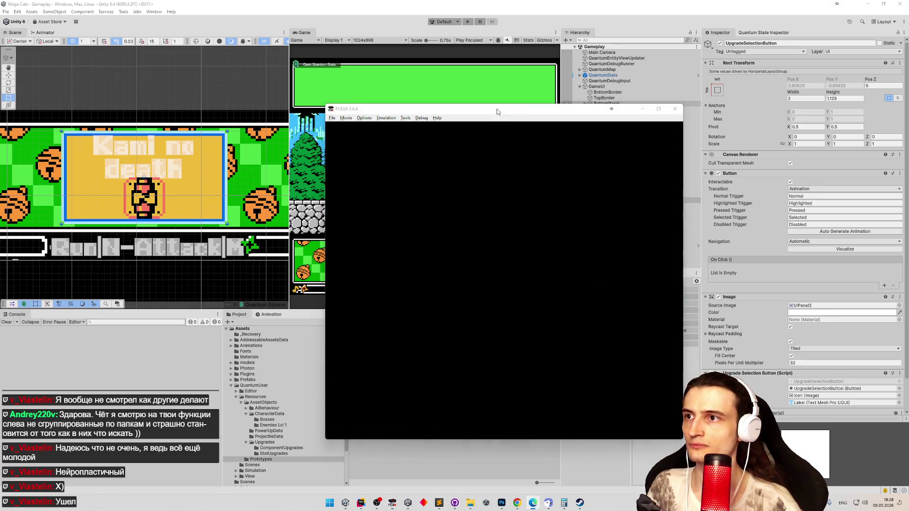
{"action": "key", "text": "alt+F4"}
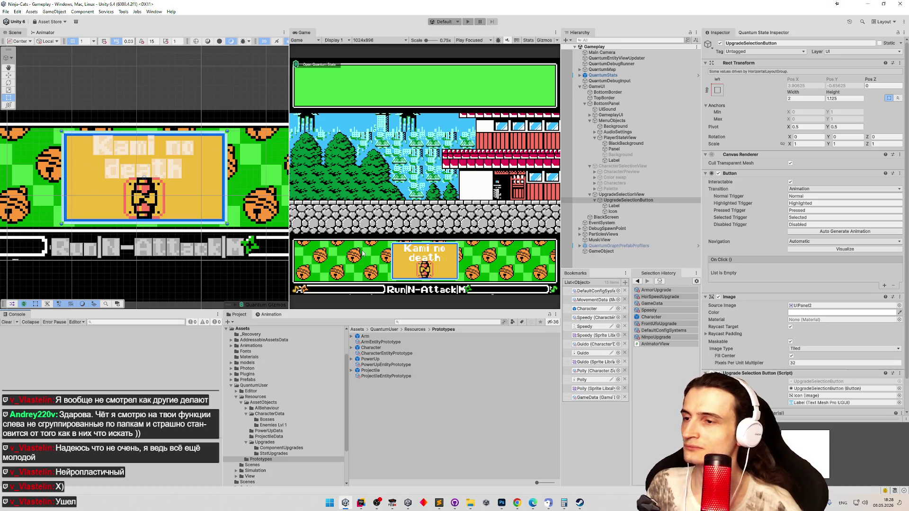
{"action": "left_click_drag", "start_coordinate": [562, 215], "coordinate": [566, 217]}
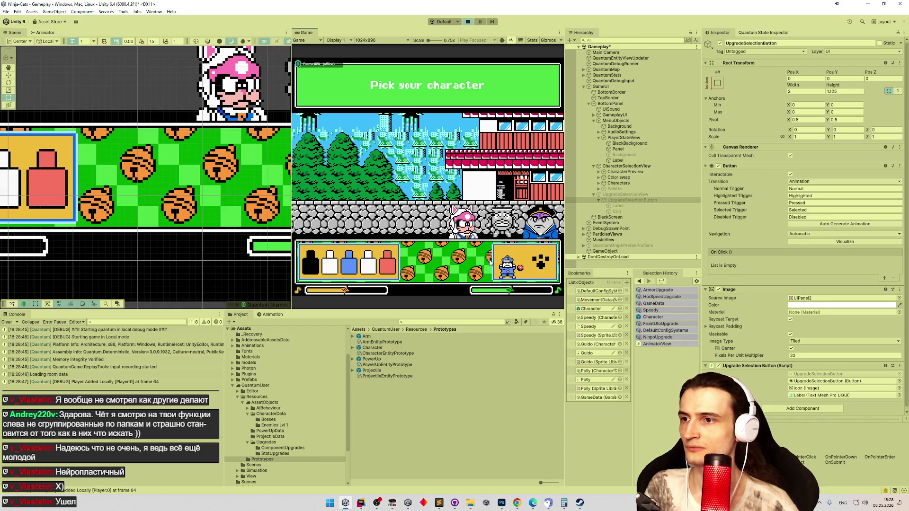
{"action": "left_click", "coordinate": [541, 254]}
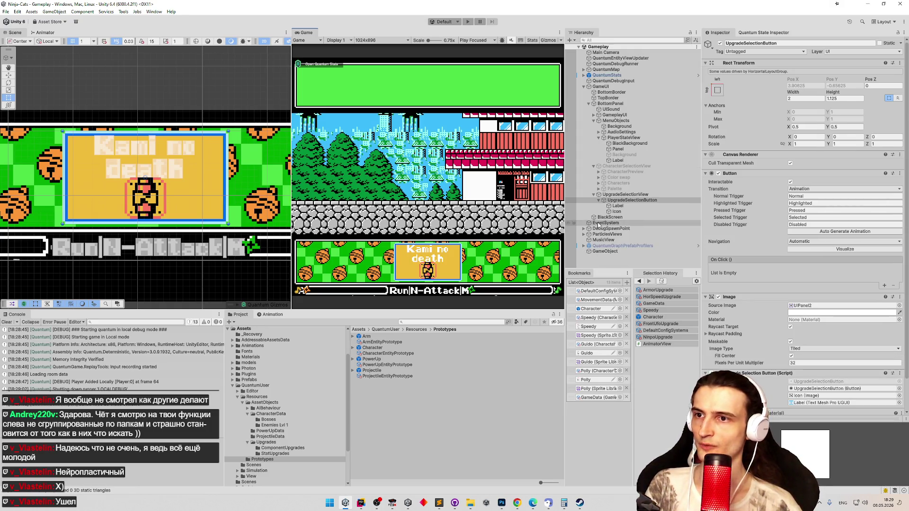
{"action": "left_click", "coordinate": [627, 200]}
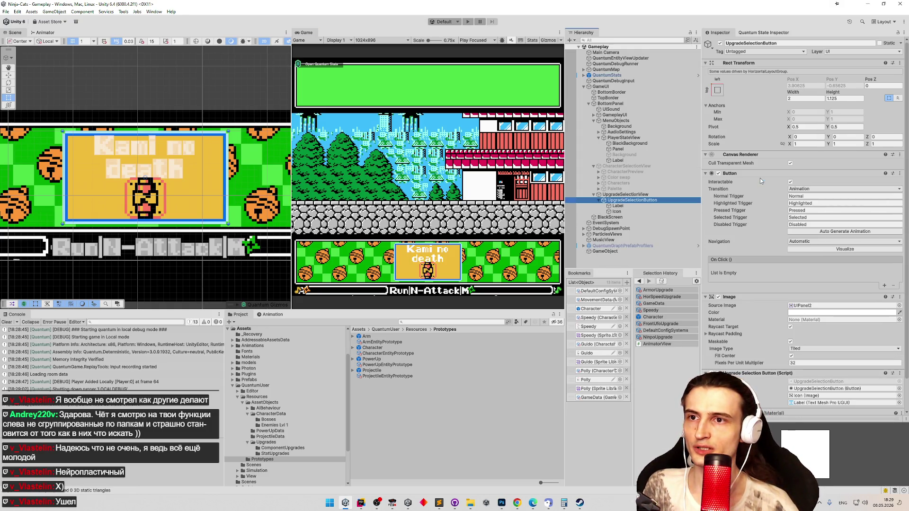
In Debug inspector mode, set the Button component's Script to HoverableButton, then return to Normal
{"action": "left_click", "coordinate": [902, 32]}
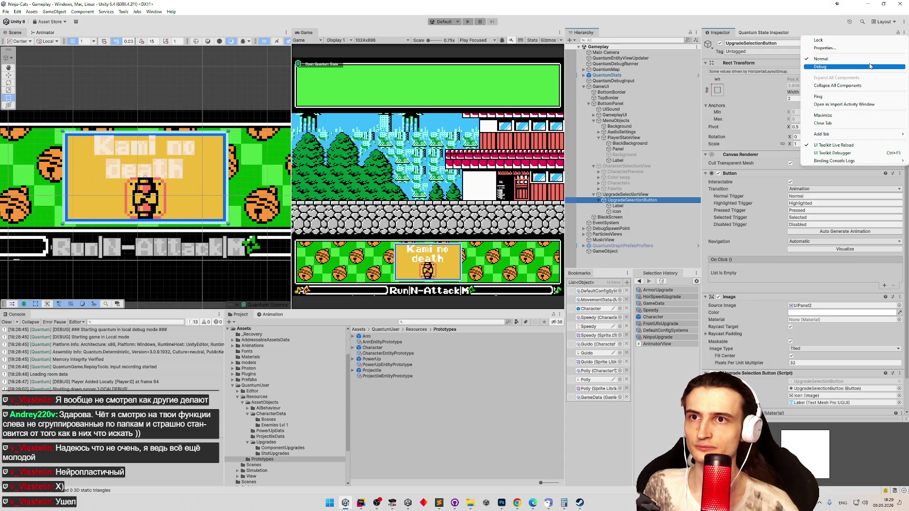
{"action": "left_click", "coordinate": [823, 61]}
{"action": "left_click", "coordinate": [900, 217]}
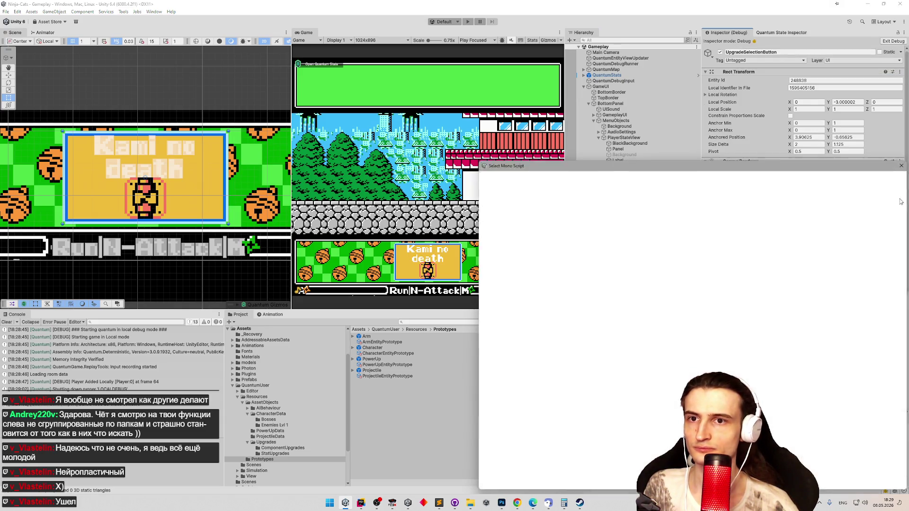
{"action": "type", "text": "hover"}
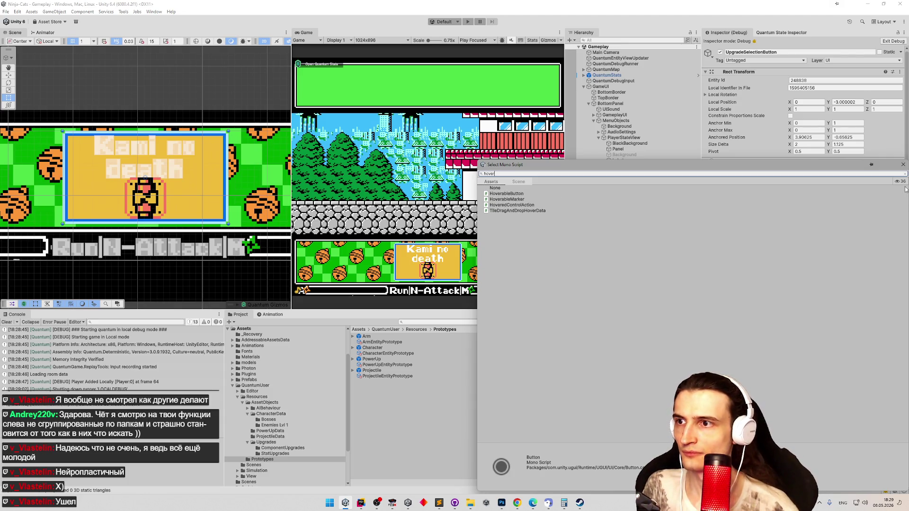
{"action": "double_click", "coordinate": [513, 194]}
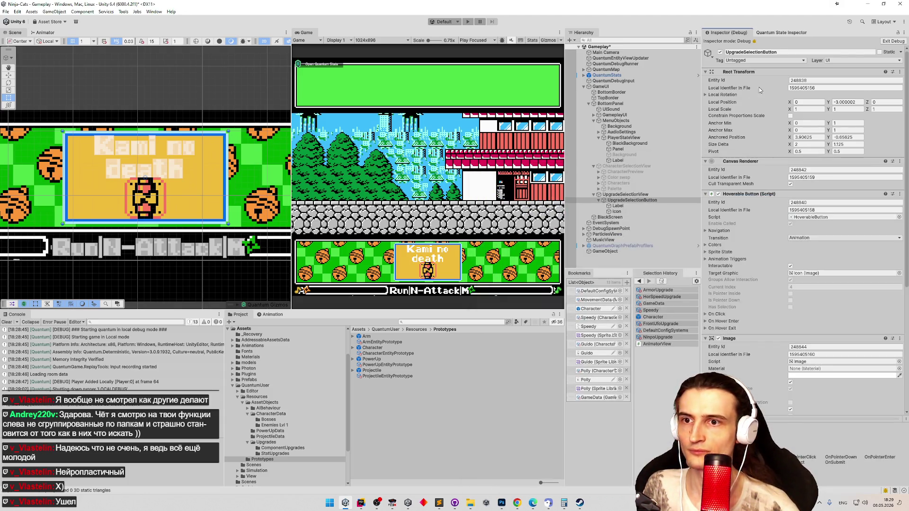
{"action": "left_click", "coordinate": [893, 41]}
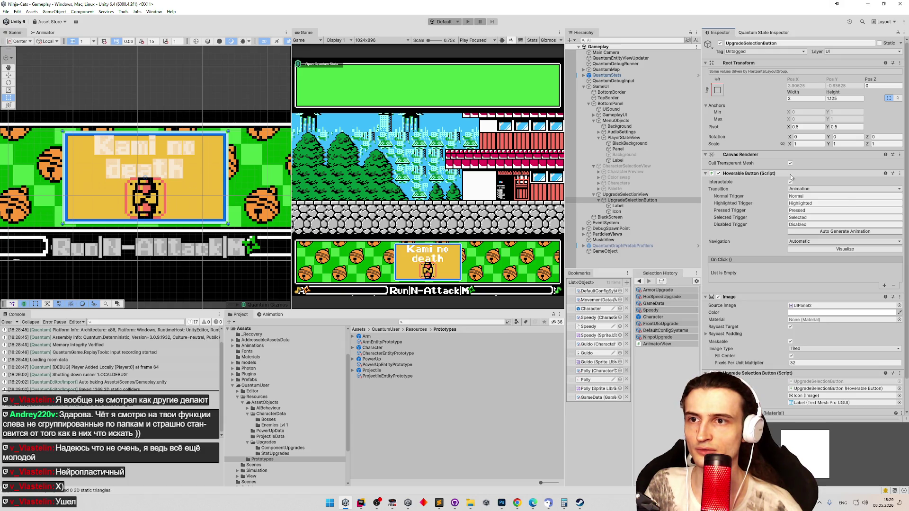
{"action": "left_click", "coordinate": [817, 189]}
Set UpgradeSelectionButton's Transition to None, keep Navigation on Automatic, and switch to Rider
{"action": "left_click", "coordinate": [830, 196]}
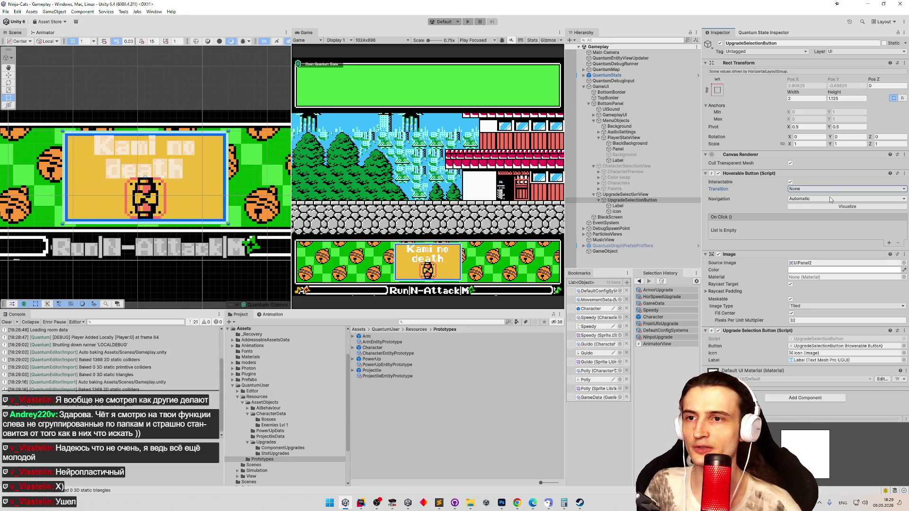
{"action": "left_click", "coordinate": [829, 199]}
{"action": "left_click", "coordinate": [771, 199]}
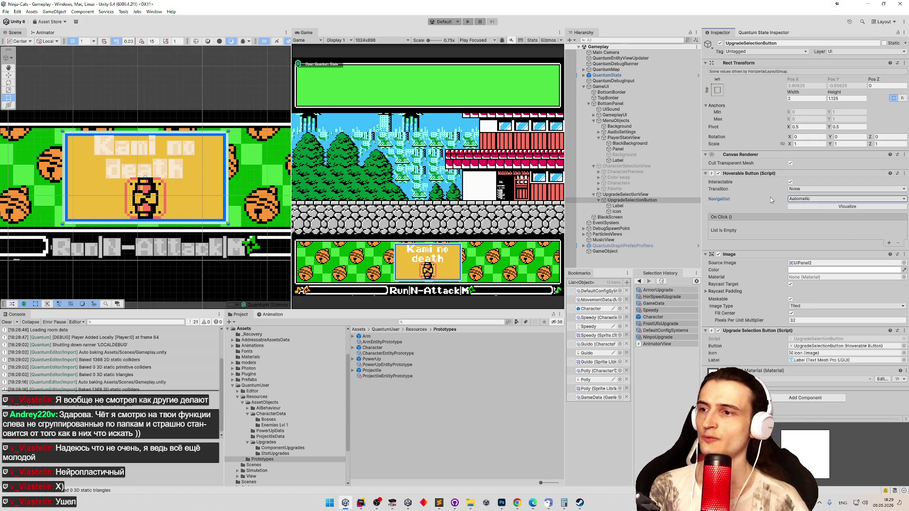
{"action": "left_click", "coordinate": [655, 203]}
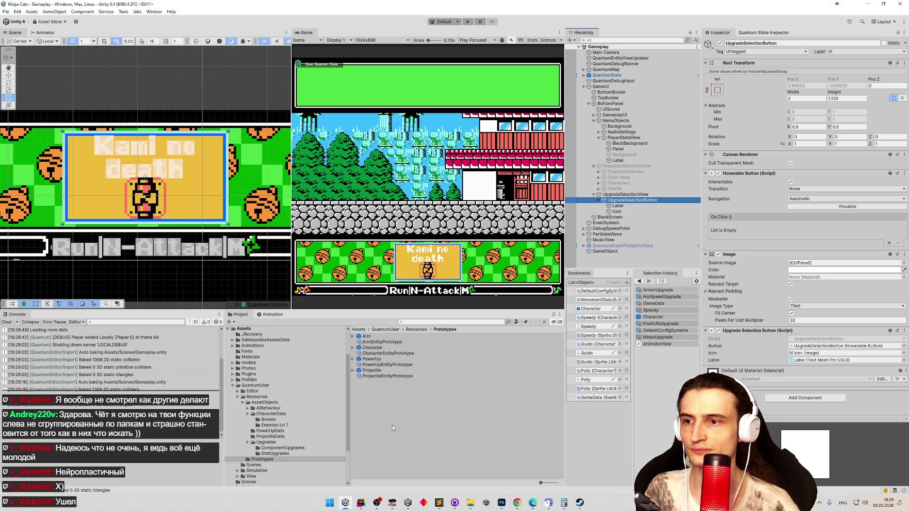
{"action": "left_click", "coordinate": [361, 503]}
{"action": "mouse_move", "coordinate": [274, 228]}
{"action": "left_mouse_down"}
{"action": "mouse_move", "coordinate": [278, 325]}
{"action": "mouse_move", "coordinate": [285, 277]}
{"action": "left_mouse_up"}
{"action": "key", "text": "ctrl+t"}
{"action": "type", "text": "editor"}
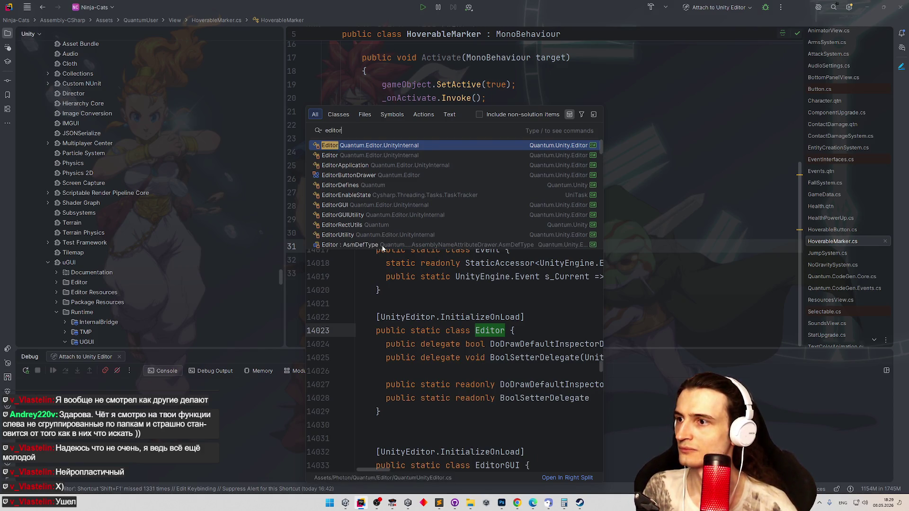
{"action": "key", "text": "Down"}
{"action": "key", "text": "Down"}
{"action": "key", "text": "Down"}
{"action": "key", "text": "Down"}
{"action": "key", "text": "Down"}
{"action": "key", "text": "Down"}
{"action": "key", "text": "Up"}
{"action": "key", "text": "Up"}
{"action": "key", "text": "Up"}
{"action": "key", "text": "Up"}
{"action": "key", "text": "Up"}
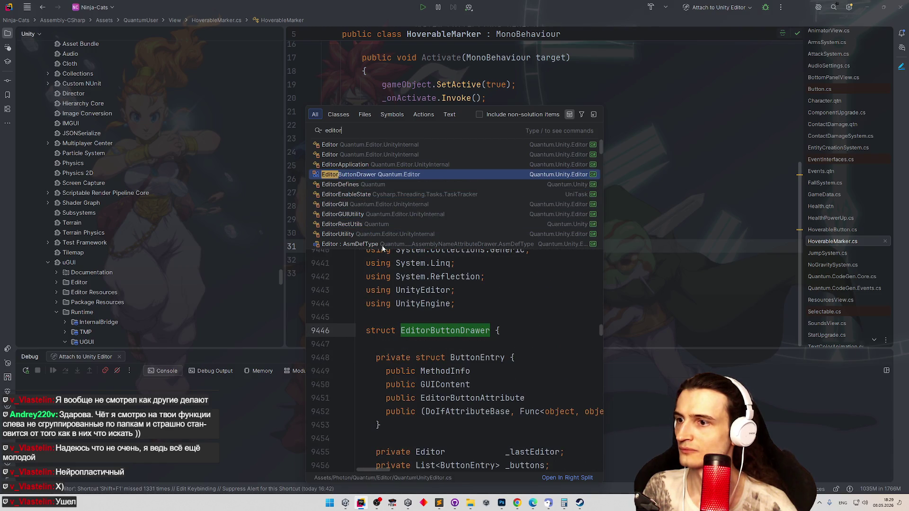
{"action": "key", "text": "Down"}
{"action": "key", "text": "Down"}
{"action": "key", "text": "Down"}
{"action": "key", "text": "Down"}
{"action": "key", "text": "Down"}
{"action": "key", "text": "Down"}
{"action": "key", "text": "Down"}
{"action": "key", "text": "Down"}
{"action": "key", "text": "Down"}
{"action": "key", "text": "Down"}
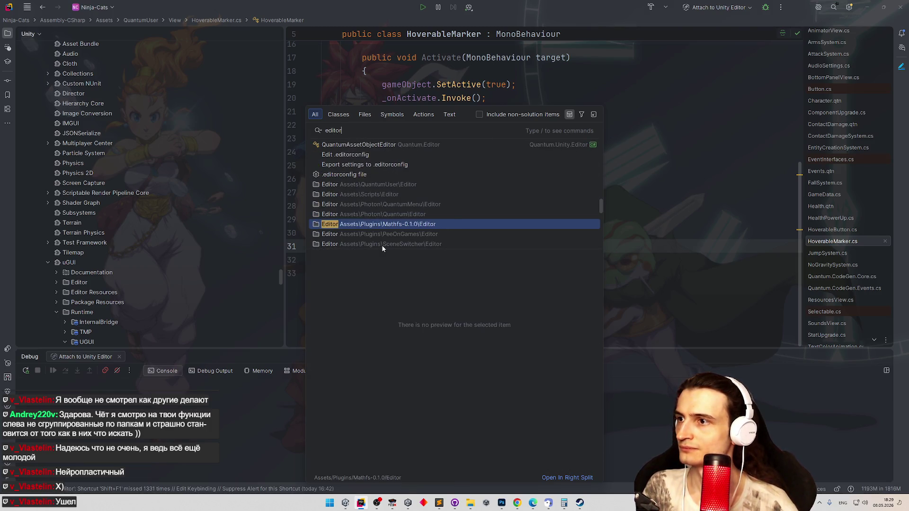
{"action": "key", "text": "Up"}
{"action": "key", "text": "Up"}
{"action": "key", "text": "Up"}
{"action": "key", "text": "Up"}
{"action": "key", "text": "Up"}
{"action": "key", "text": "Up"}
{"action": "key", "text": "Up"}
{"action": "key", "text": "Up"}
{"action": "key", "text": "Up"}
{"action": "key", "text": "Up"}
{"action": "key", "text": "Up"}
{"action": "key", "text": "Down"}
{"action": "key", "text": "Down"}
{"action": "key", "text": "Down"}
{"action": "key", "text": "Down"}
{"action": "key", "text": "Down"}
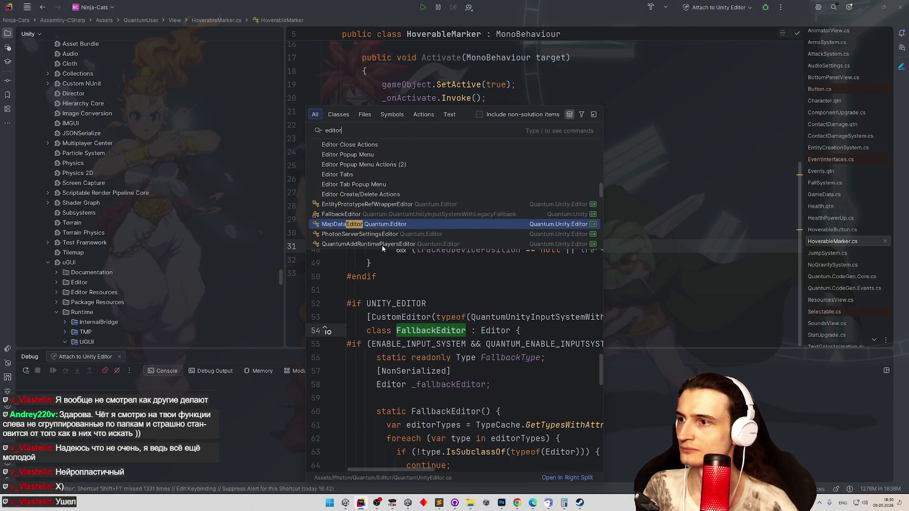
{"action": "key", "text": "Down"}
{"action": "key", "text": "Down"}
{"action": "key", "text": "Down"}
{"action": "key", "text": "Down"}
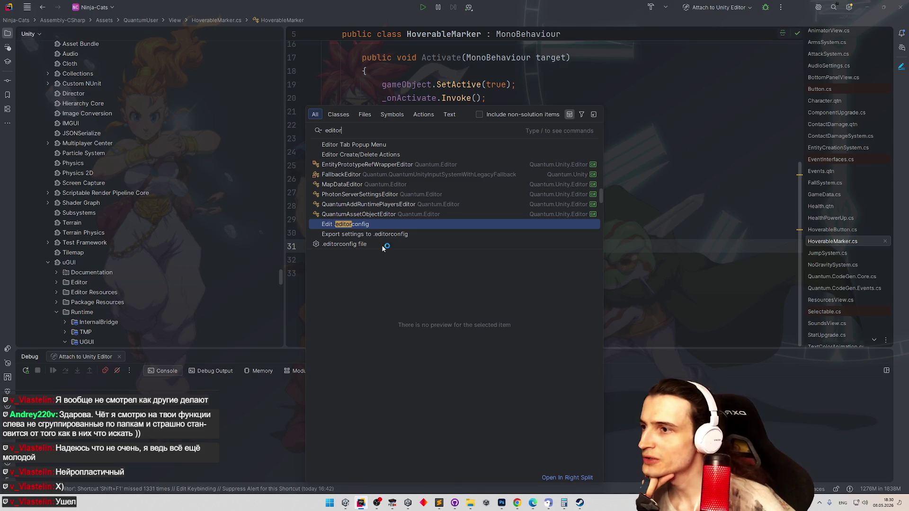
{"action": "left_click", "coordinate": [278, 227]}
{"action": "mouse_move", "coordinate": [281, 275]}
{"action": "left_mouse_down"}
{"action": "mouse_move", "coordinate": [281, 330]}
{"action": "mouse_move", "coordinate": [271, 121]}
{"action": "left_mouse_up"}
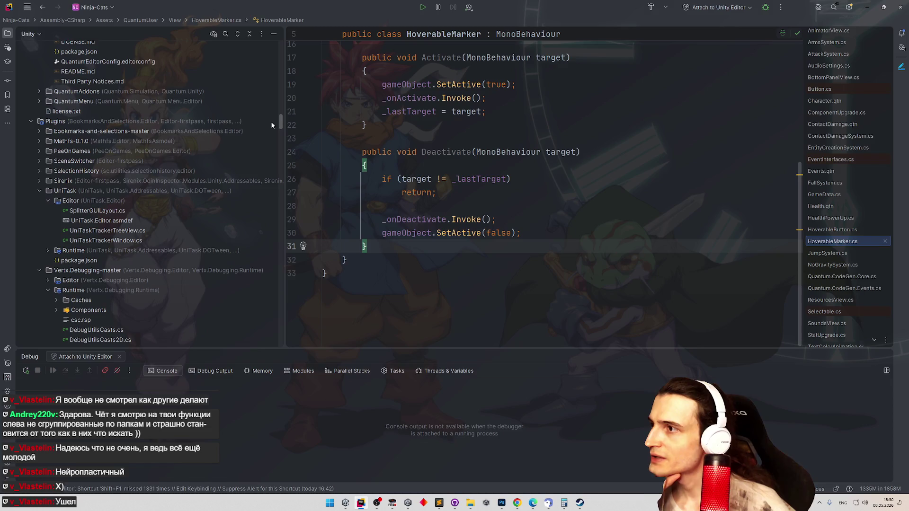
{"action": "scroll", "coordinate": [270, 122], "scroll_direction": "down", "scroll_amount": 5}
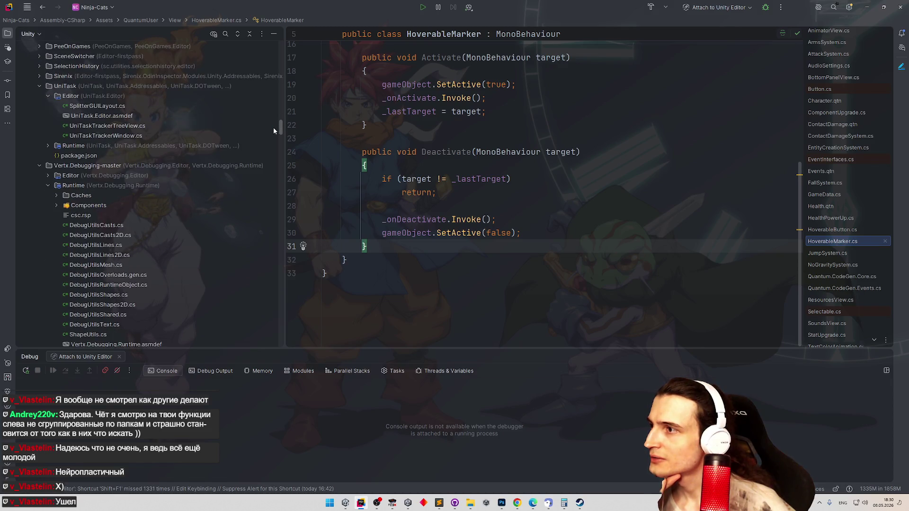
{"action": "scroll", "coordinate": [274, 128], "scroll_direction": "down", "scroll_amount": 10}
{"action": "scroll", "coordinate": [265, 149], "scroll_direction": "down", "scroll_amount": 5}
{"action": "scroll", "coordinate": [269, 168], "scroll_direction": "down", "scroll_amount": 5}
{"action": "left_click", "coordinate": [406, 233]}
{"action": "key", "text": "ctrl+t"}
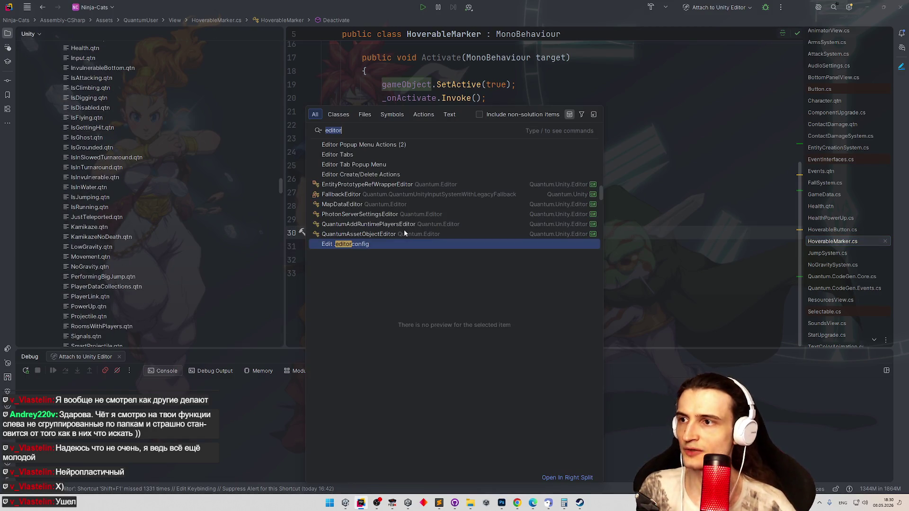
{"action": "type", "text": "tile"}
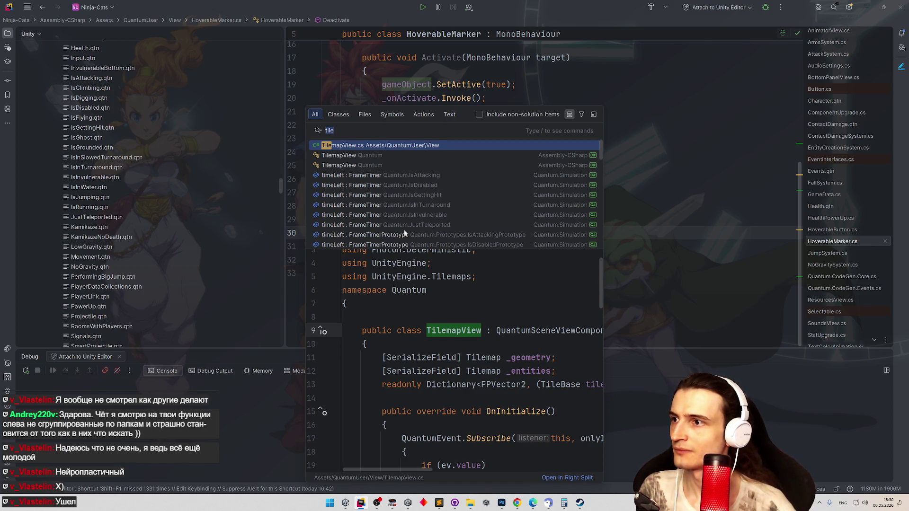
{"action": "key", "text": "Down"}
{"action": "key", "text": "Down"}
{"action": "key", "text": "Down"}
{"action": "key", "text": "Down"}
{"action": "key", "text": "Down"}
{"action": "key", "text": "Down"}
{"action": "key", "text": "Down"}
{"action": "key", "text": "Down"}
{"action": "key", "text": "Up"}
{"action": "key", "text": "Up"}
{"action": "key", "text": "Up"}
{"action": "key", "text": "Up"}
{"action": "key", "text": "Up"}
{"action": "key", "text": "Escape"}
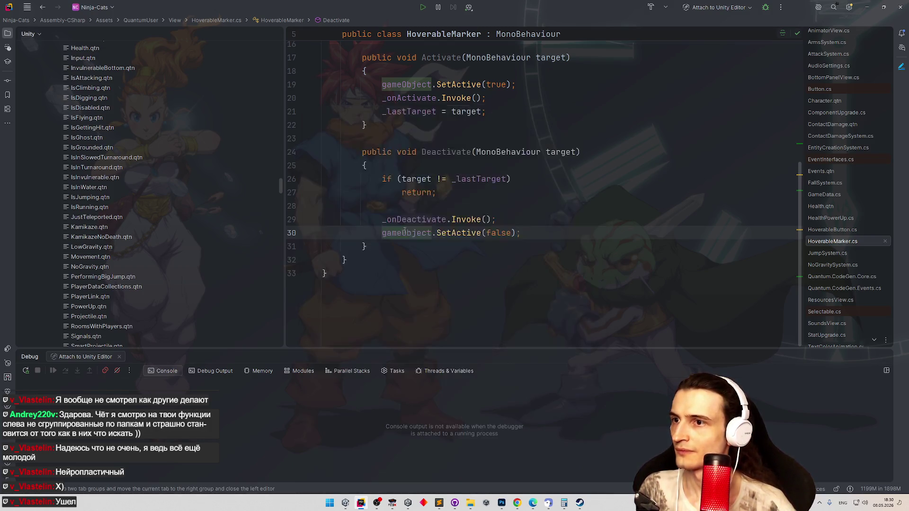
Copy SpawnerTileEditor.cs as HoverableButtonEditor.cs and rename its class to HoverableButtonEditor
{"action": "left_click", "coordinate": [193, 195]}
{"action": "key", "text": "ctrl+d"}
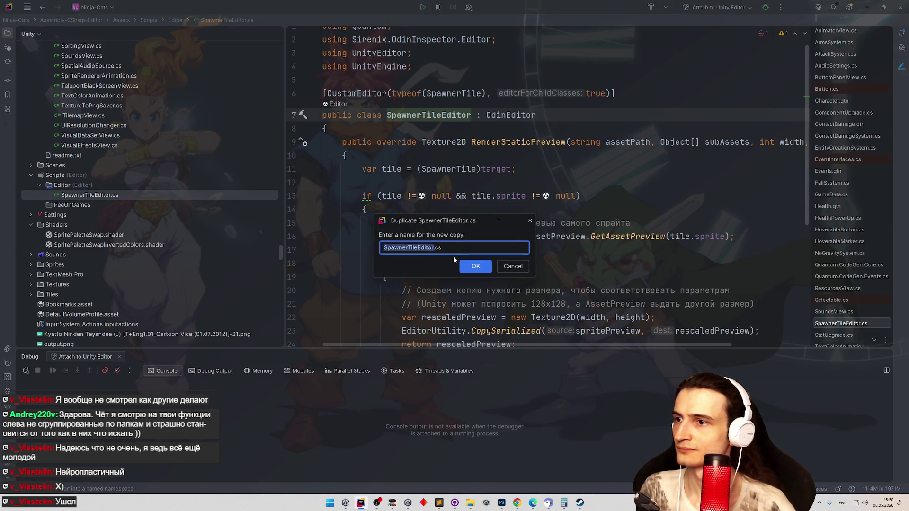
{"action": "type", "text": "Hoverable"}
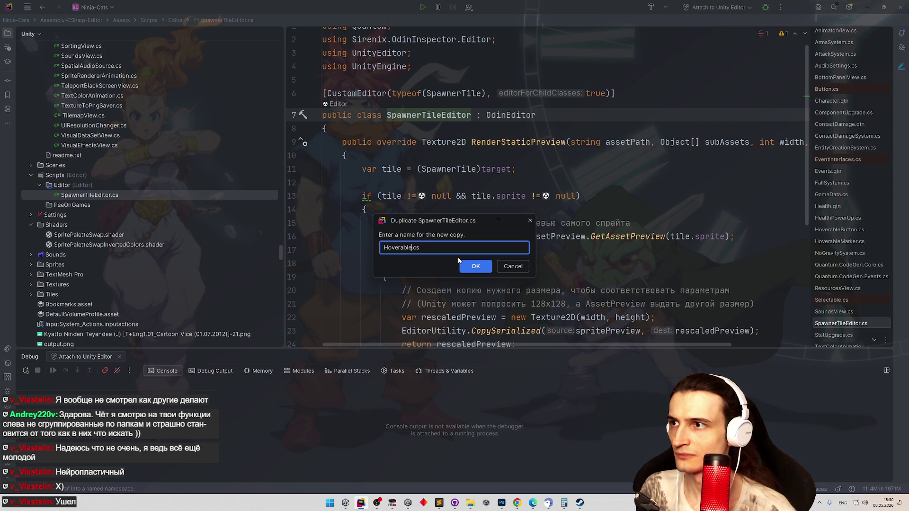
{"action": "type", "text": "Butt"}
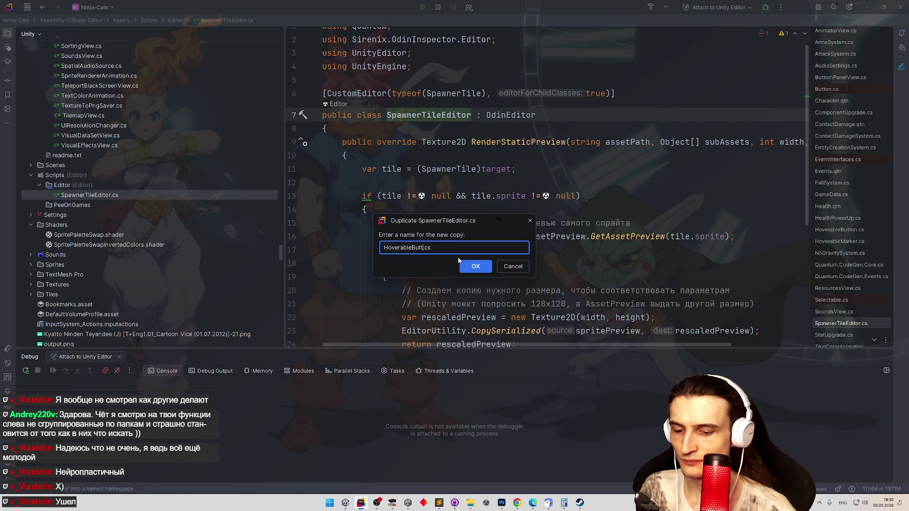
{"action": "type", "text": "onEditor"}
{"action": "left_click", "coordinate": [475, 266]}
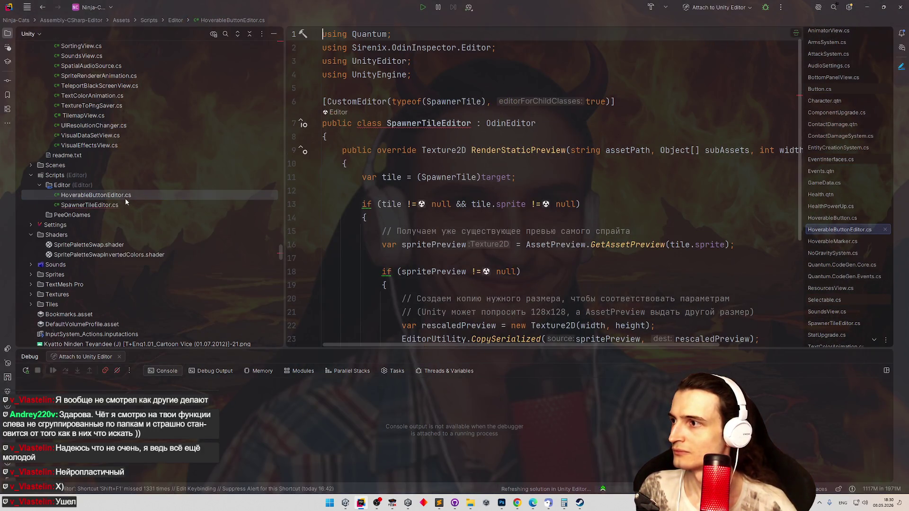
{"action": "key", "text": "shift+F6"}
{"action": "key", "text": "Return"}
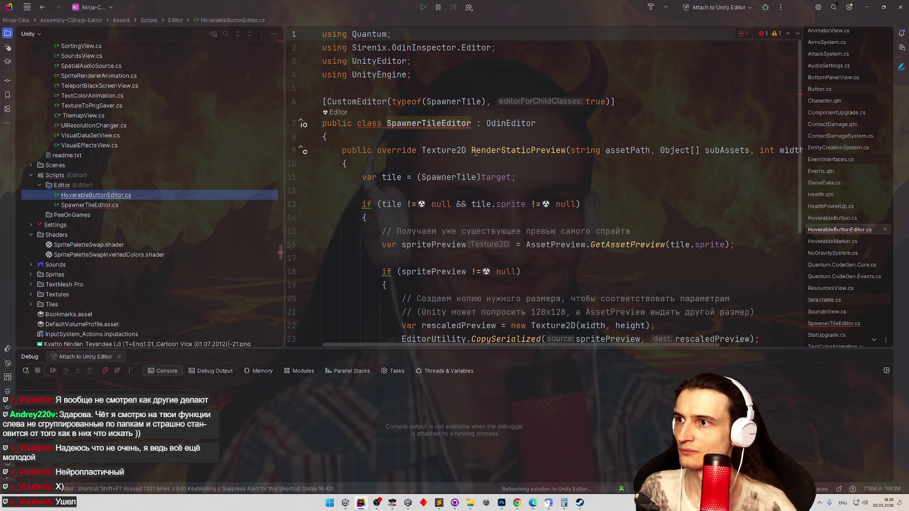
Retarget the typeof attribute, delete RenderStaticPreview, clean up the file and go to Unity
{"action": "double_click", "coordinate": [447, 103]}
{"action": "type", "text": "HoverableButtonEditor"}
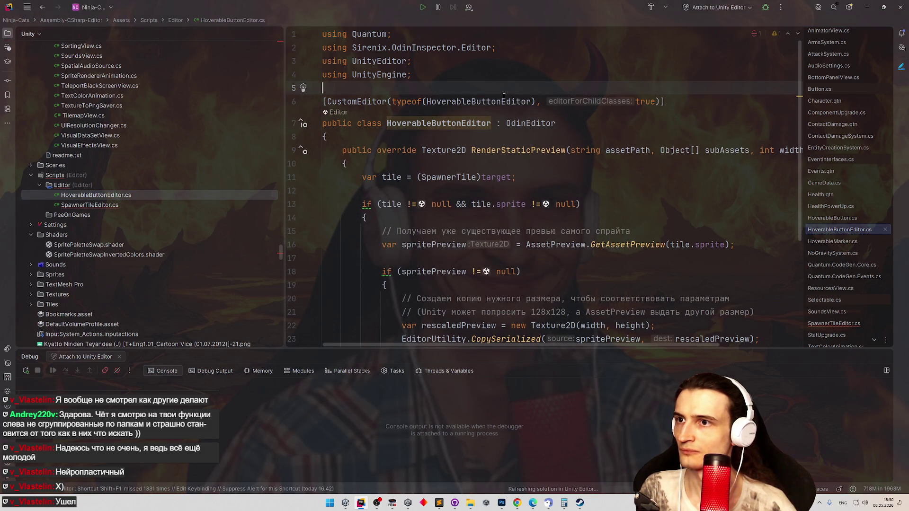
{"action": "left_click", "coordinate": [587, 117]}
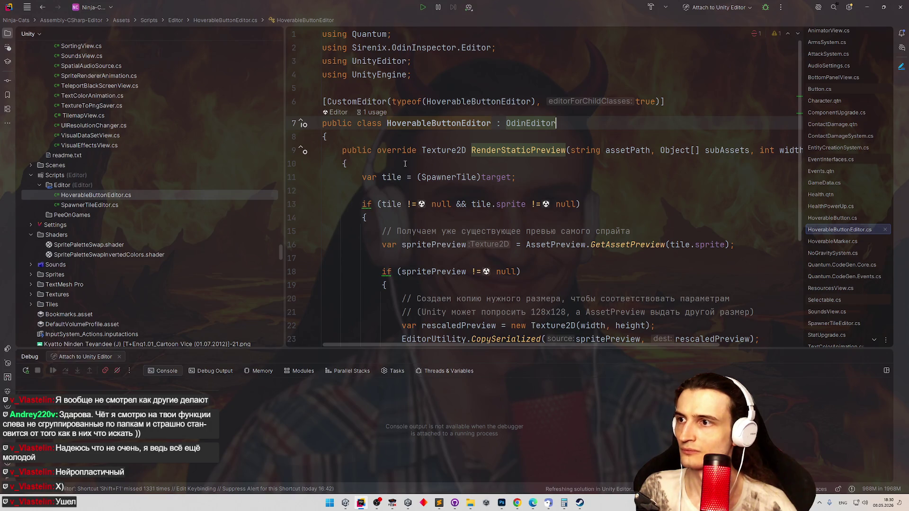
{"action": "left_click_drag", "start_coordinate": [343, 151], "coordinate": [386, 311]}
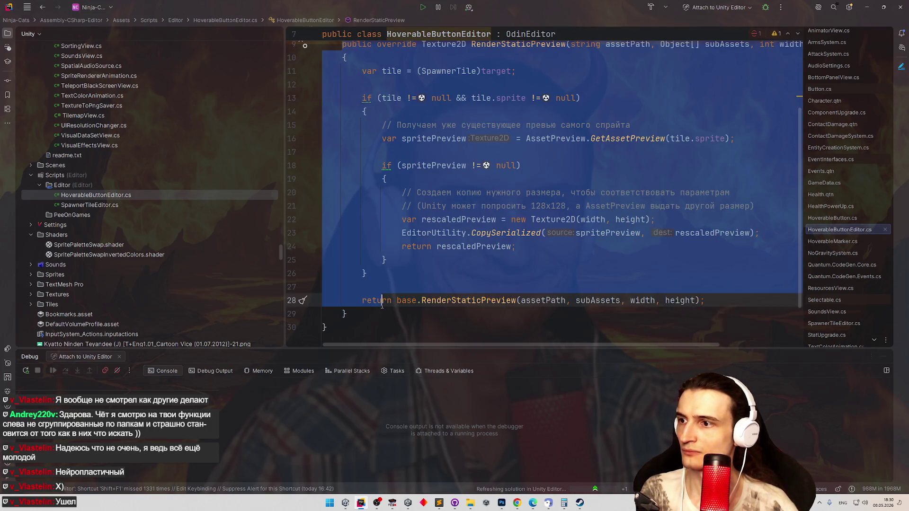
{"action": "key", "text": "Delete"}
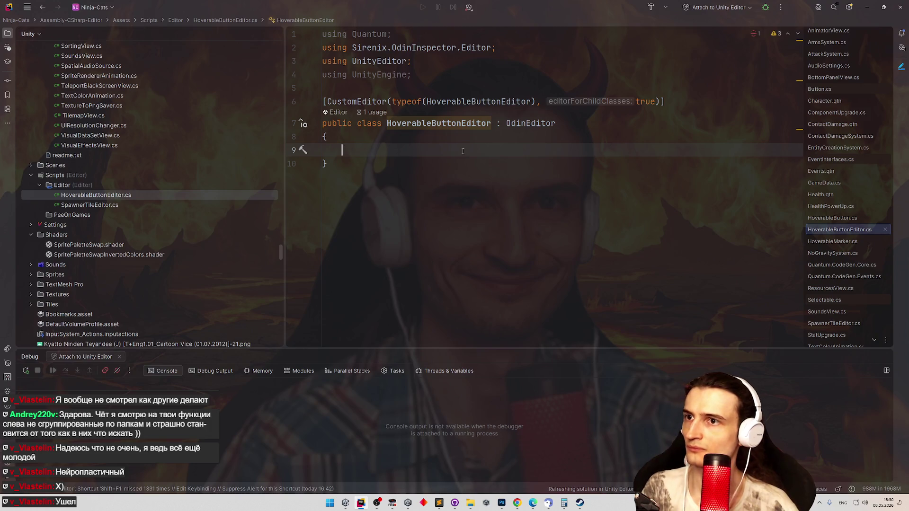
{"action": "key", "text": "ctrl+alt+l"}
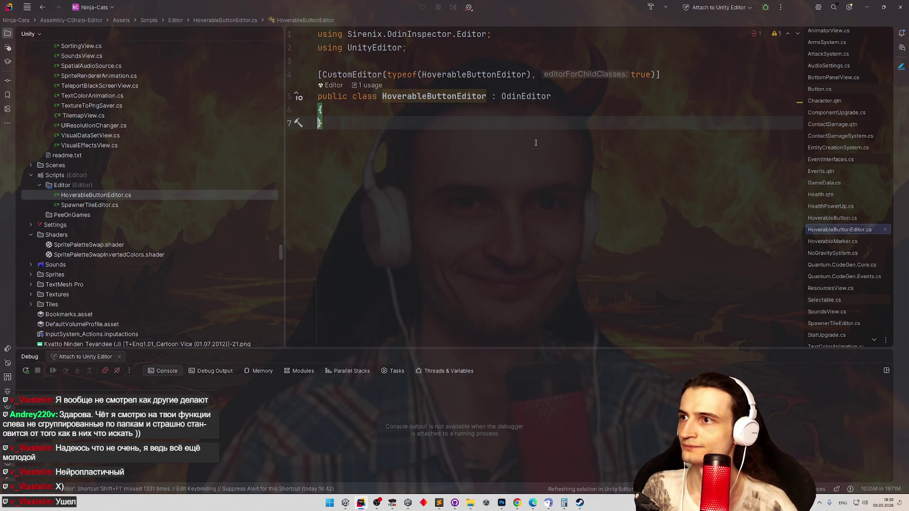
{"action": "key", "text": "alt+Tab"}
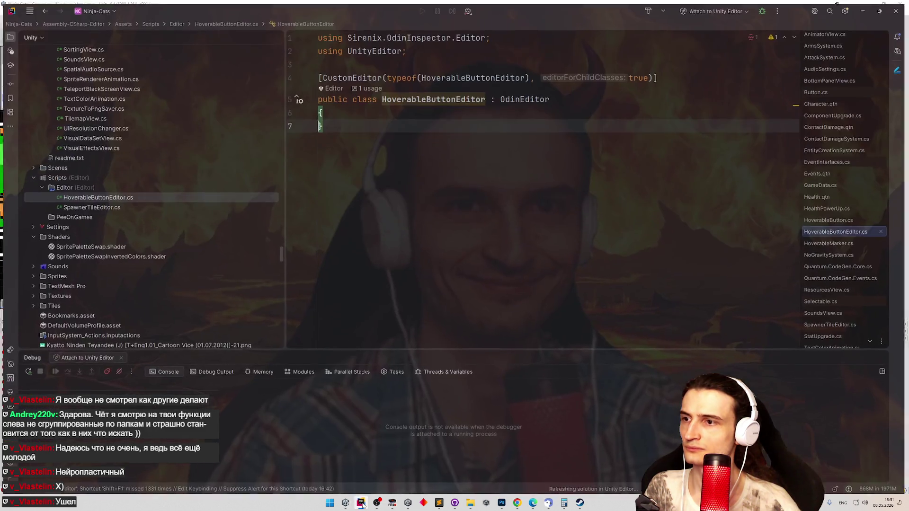
Make the custom editor target typeof(HoverableButton) and import the Quantum namespace
{"action": "left_click", "coordinate": [360, 503]}
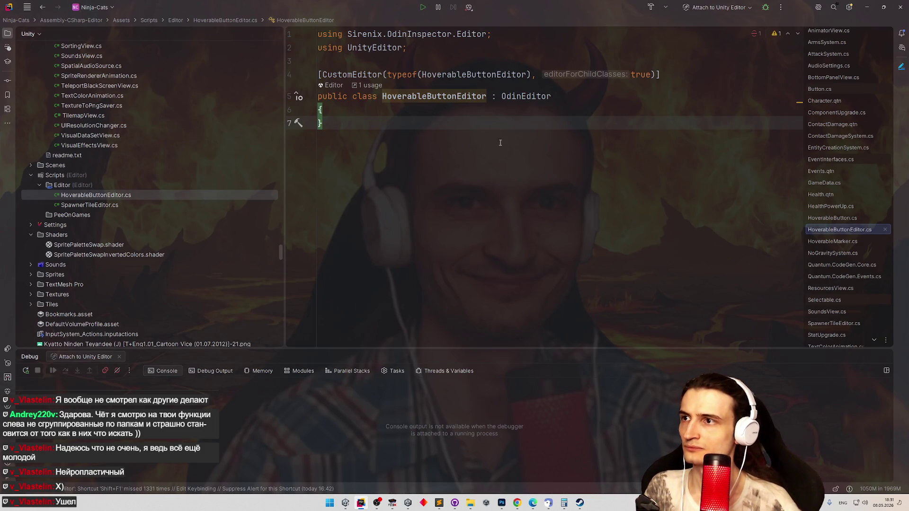
{"action": "left_click", "coordinate": [527, 74]}
{"action": "key", "text": "BackSpace"}
{"action": "key", "text": "BackSpace"}
{"action": "key", "text": "BackSpace"}
{"action": "left_click", "coordinate": [526, 50]}
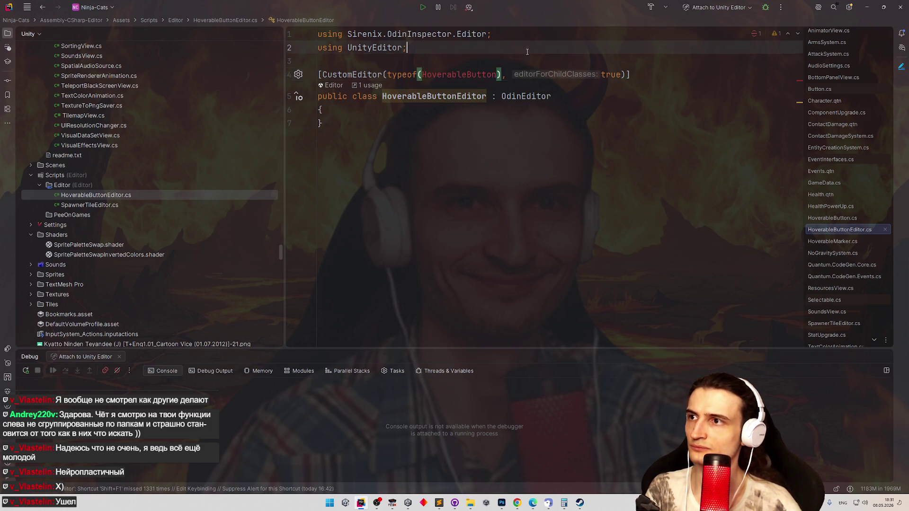
{"action": "left_click", "coordinate": [475, 73]}
{"action": "key", "text": "alt+Return"}
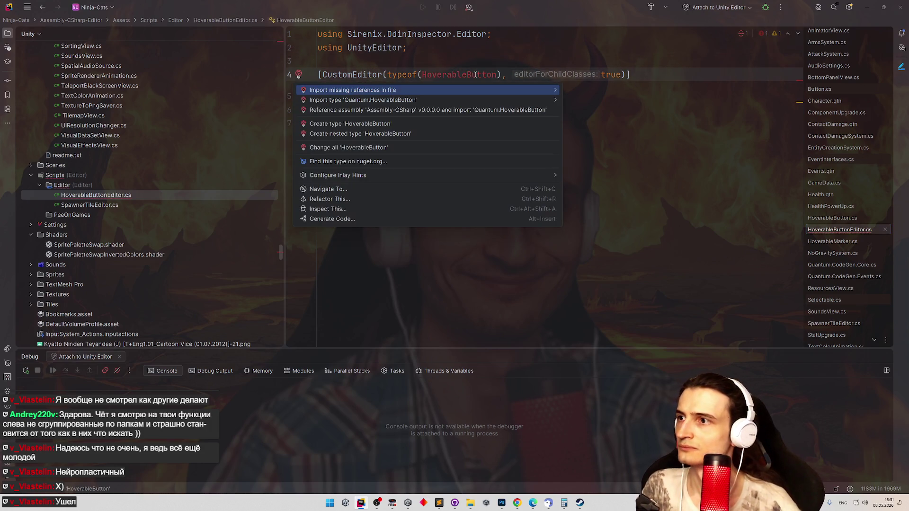
{"action": "key", "text": "Return"}
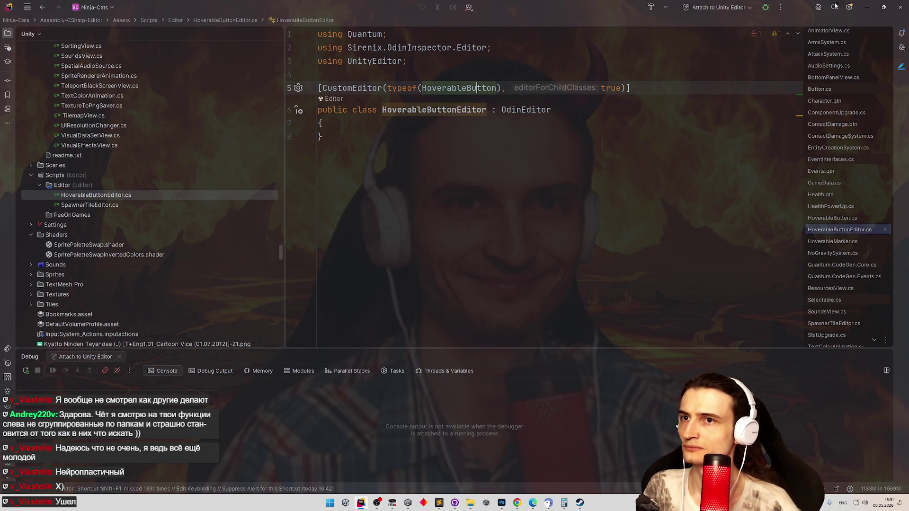
Minimize Rider, bring it back briefly, then hide it again
{"action": "left_click", "coordinate": [868, 7]}
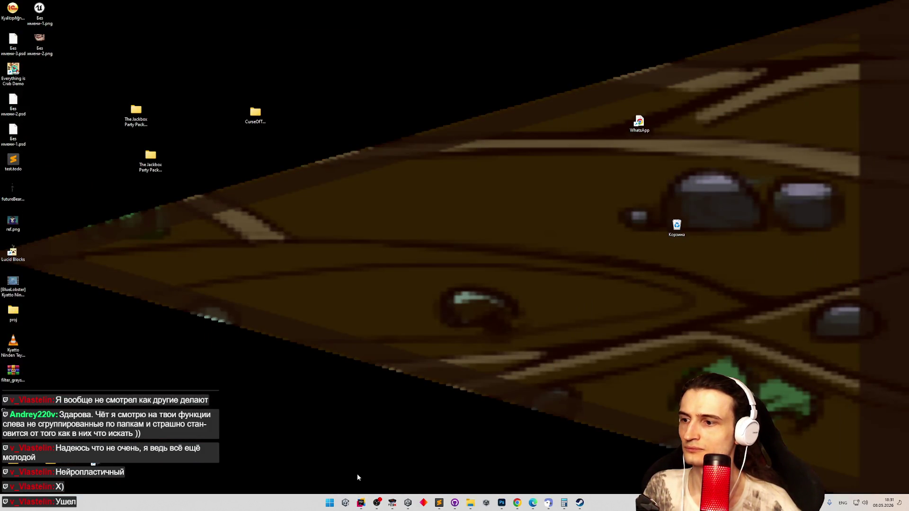
{"action": "left_click", "coordinate": [361, 503]}
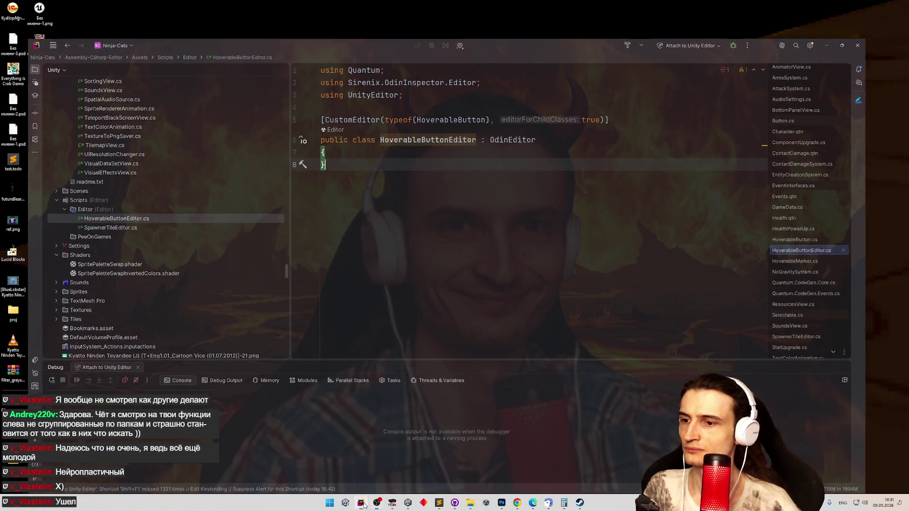
{"action": "left_click", "coordinate": [361, 504]}
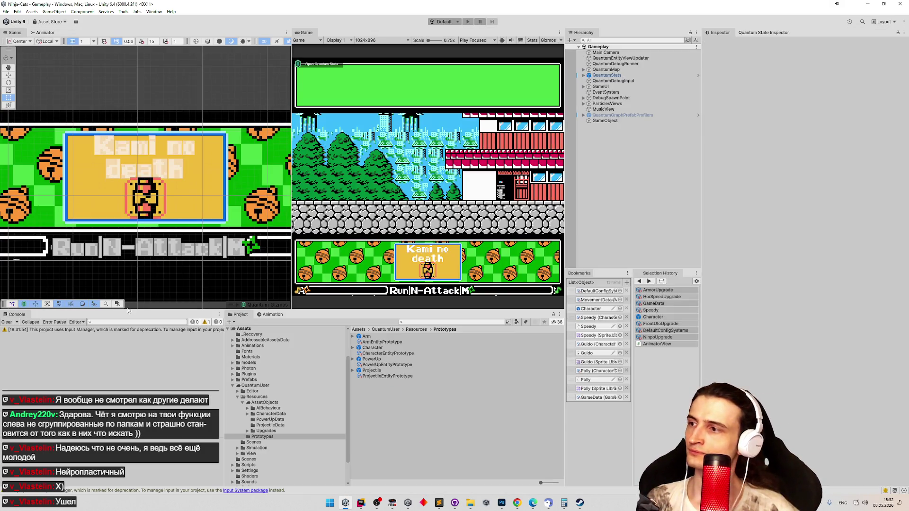
Clear the Console and expand GameUI > BottomPanel > CharacterSelectionView down to Characters
{"action": "left_click", "coordinate": [7, 322]}
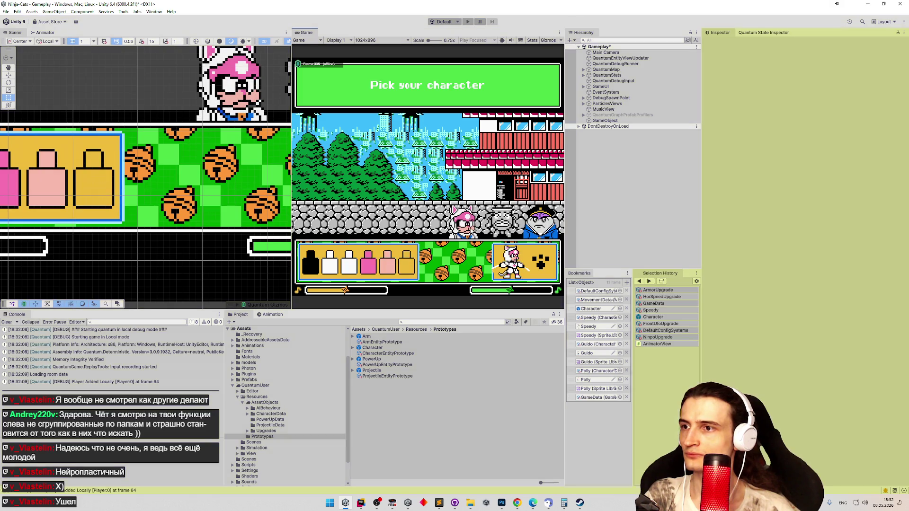
{"action": "left_click", "coordinate": [584, 109]}
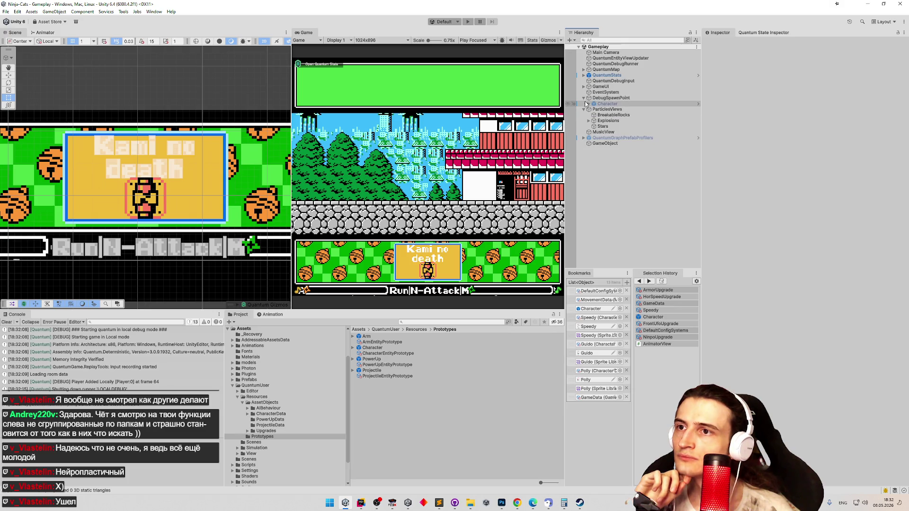
{"action": "left_click", "coordinate": [584, 86]}
{"action": "left_click", "coordinate": [588, 103]}
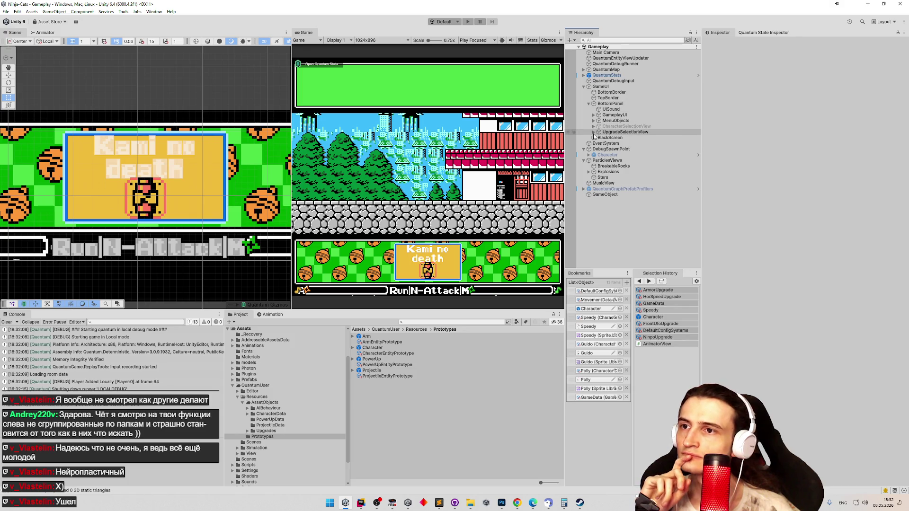
{"action": "left_click", "coordinate": [594, 126]}
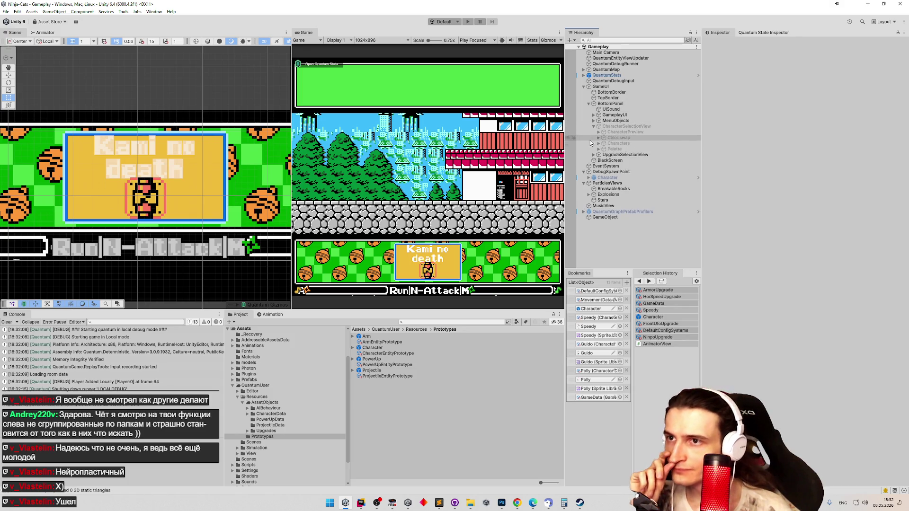
{"action": "left_click", "coordinate": [611, 143]}
Give CharacterSelectionButton an On Click entry calling AudioSource.Play on UISound
{"action": "left_click", "coordinate": [603, 148]}
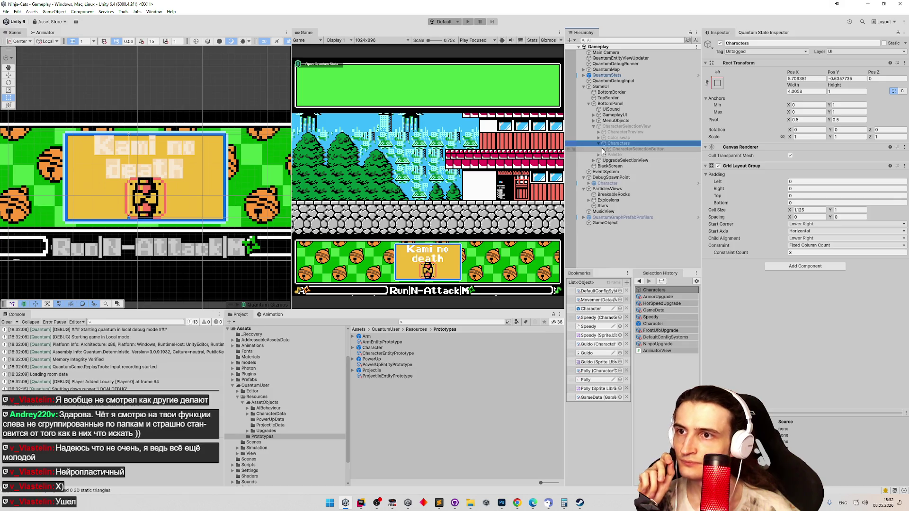
{"action": "left_click", "coordinate": [636, 149]}
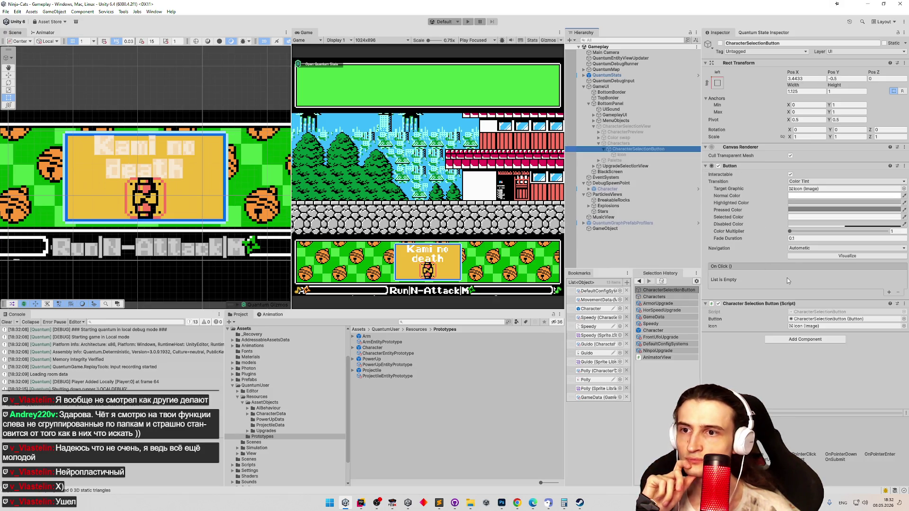
{"action": "left_click", "coordinate": [887, 300]}
{"action": "left_click", "coordinate": [887, 292]}
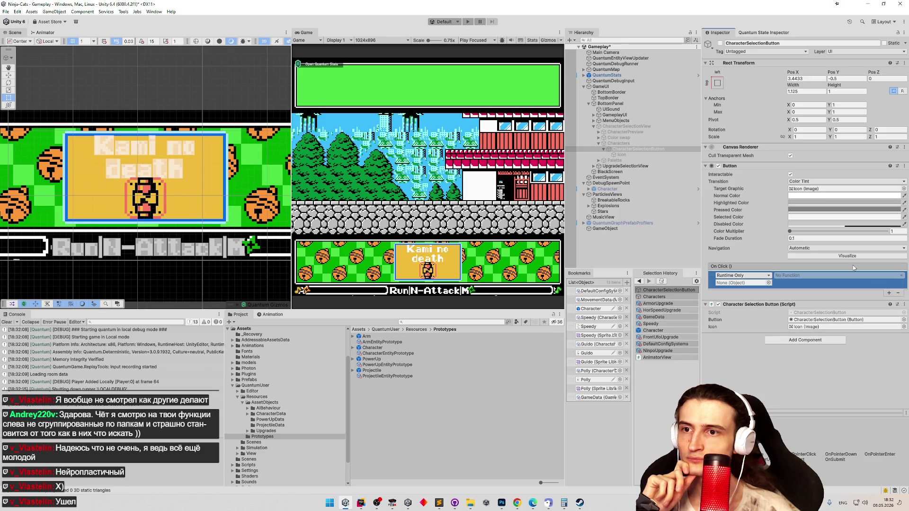
{"action": "left_click_drag", "start_coordinate": [622, 126], "coordinate": [740, 284]}
{"action": "left_click", "coordinate": [803, 275]}
{"action": "mouse_move", "coordinate": [803, 311]}
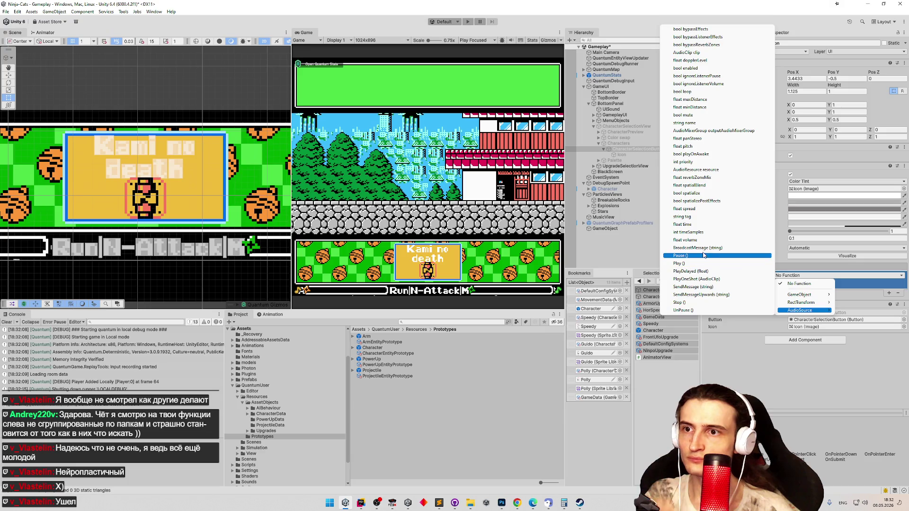
{"action": "left_click", "coordinate": [697, 263]}
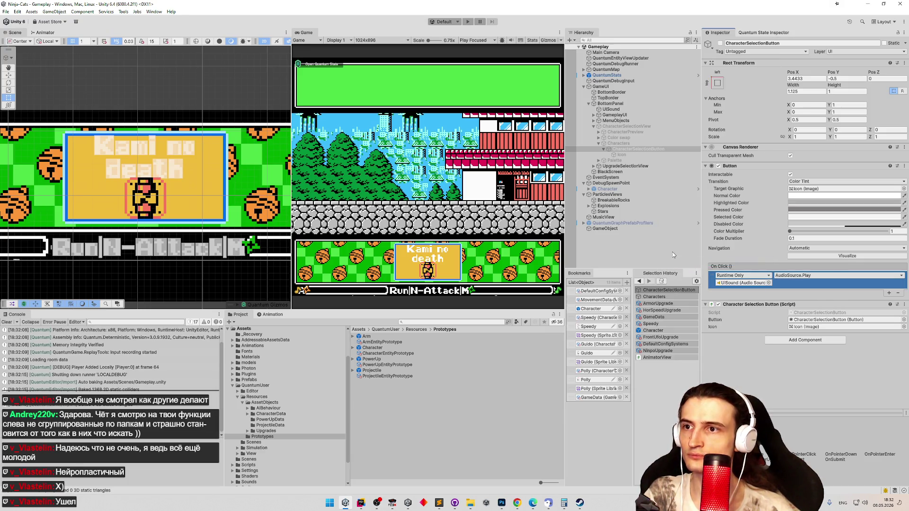
Test the click sound in play mode, clear the console and reselect the button
{"action": "key", "text": "ctrl+p"}
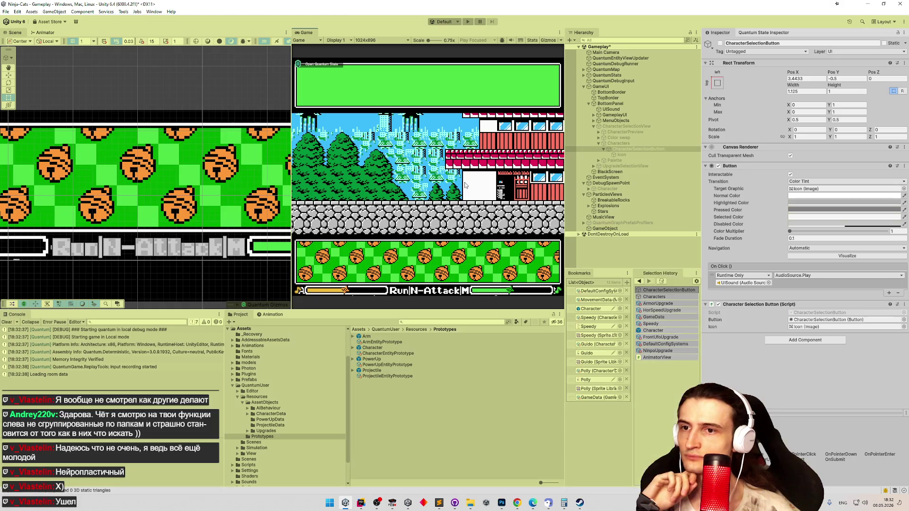
{"action": "key", "text": "Right"}
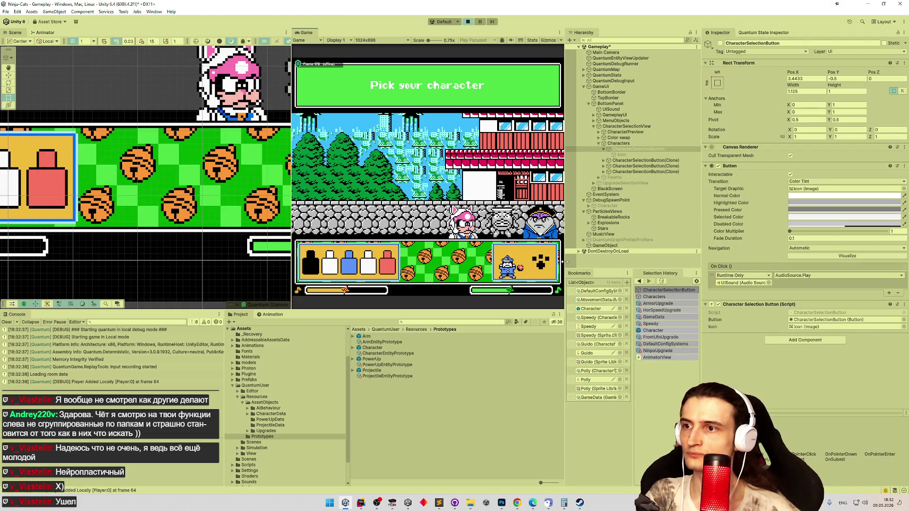
{"action": "key", "text": "Return"}
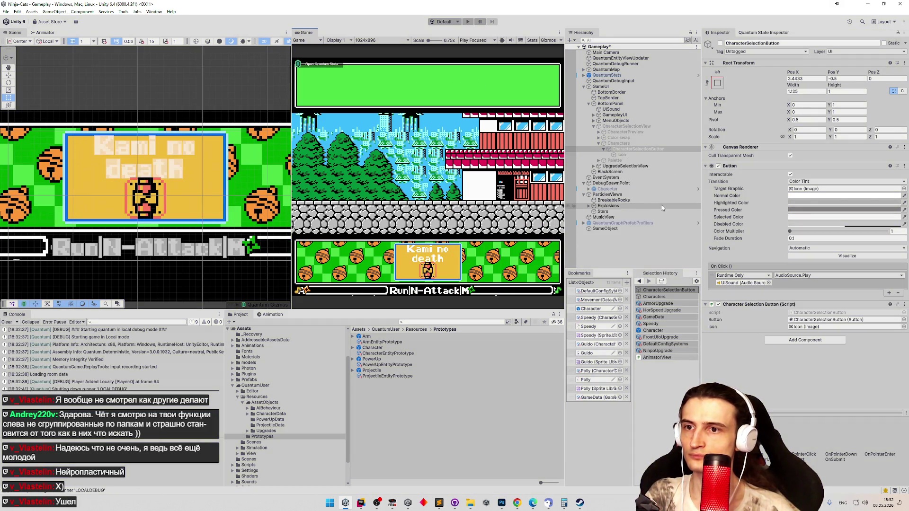
{"action": "left_click", "coordinate": [7, 321]}
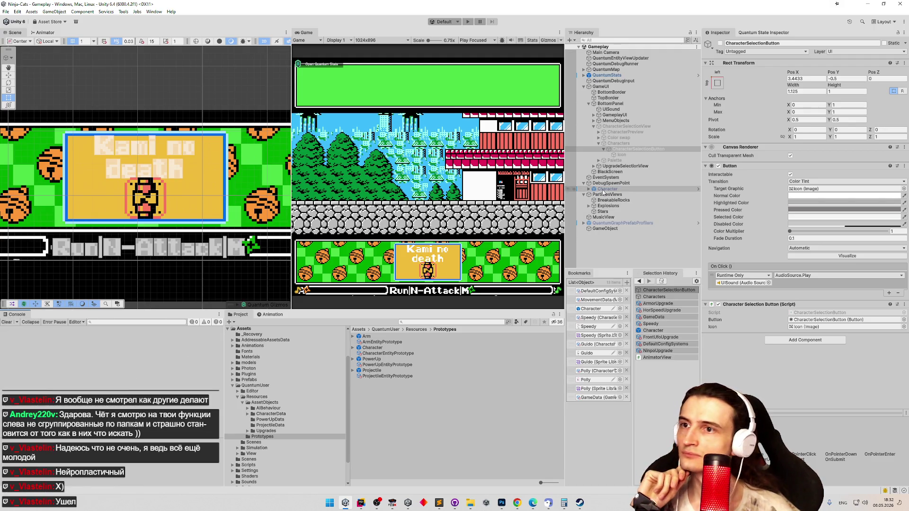
{"action": "left_click", "coordinate": [625, 149]}
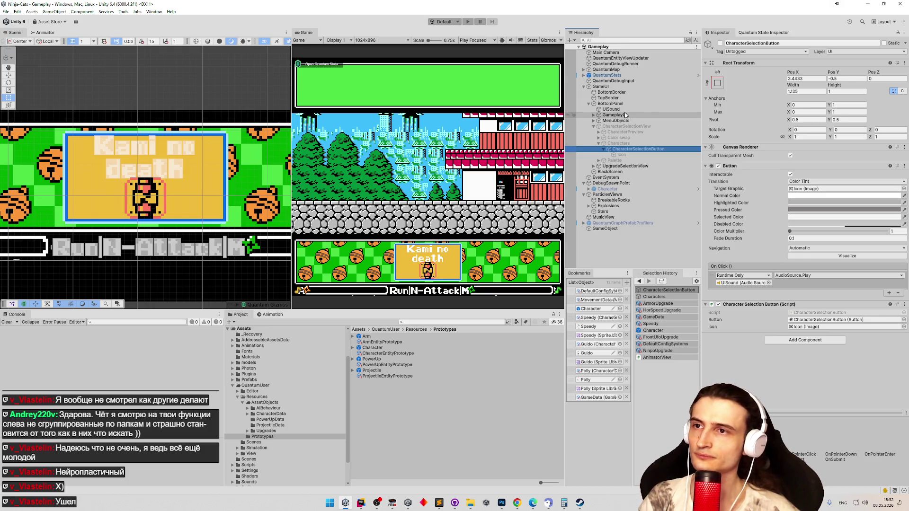
Duplicate UISound and name the pair UISelectSound and UIStartSound
{"action": "left_click", "coordinate": [610, 108]}
{"action": "key", "text": "ctrl+d"}
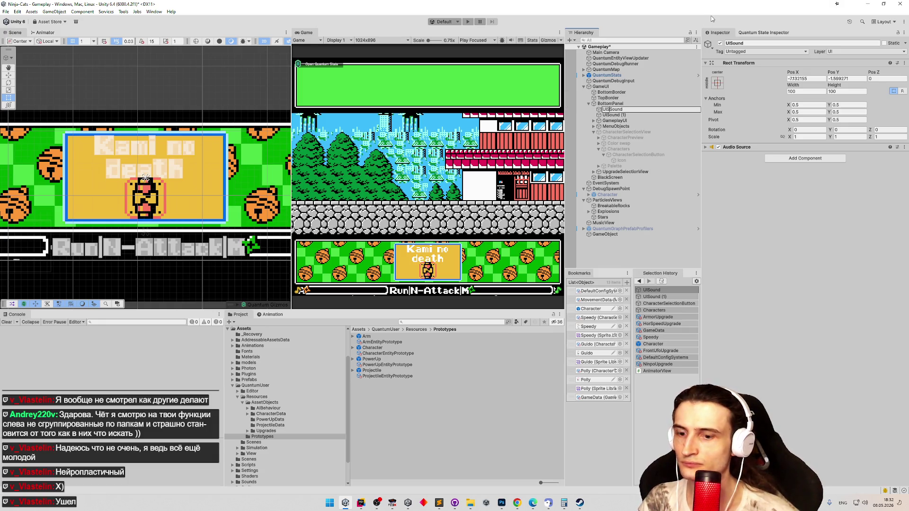
{"action": "type", "text": "Select"}
{"action": "key", "text": "Return"}
{"action": "key", "text": "Down"}
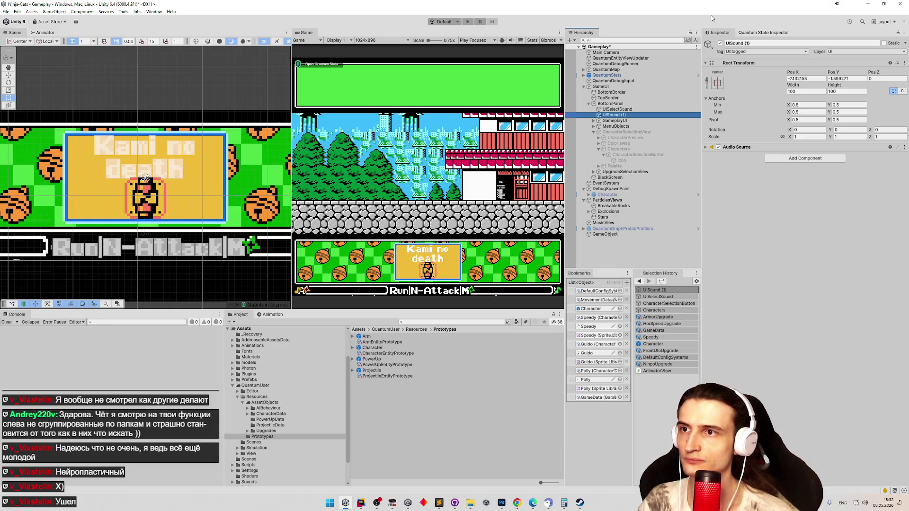
{"action": "key", "text": "F2"}
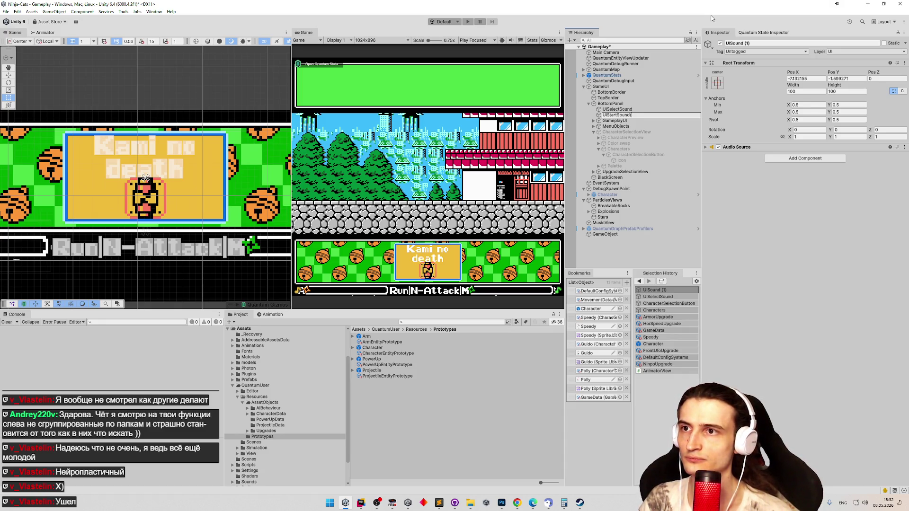
{"action": "key", "text": "Return"}
{"action": "left_click", "coordinate": [738, 148]}
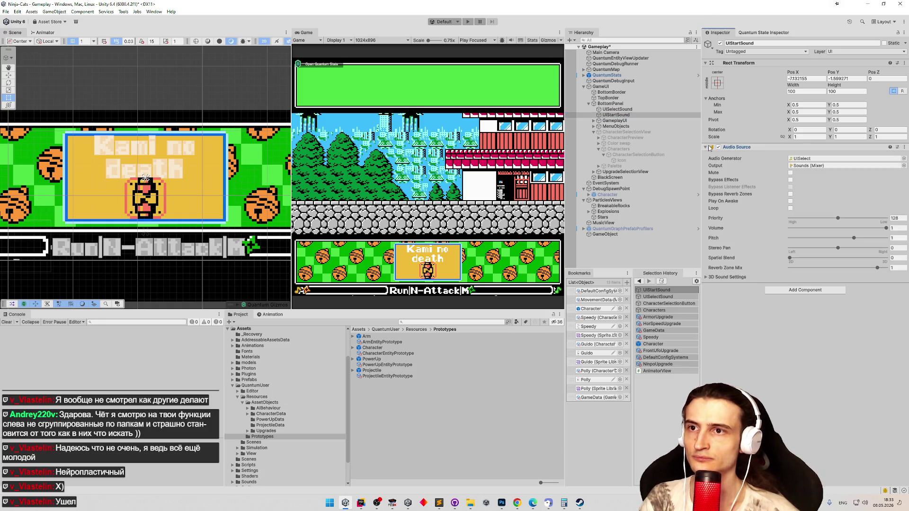
Search the clip picker, assign PauseOn to UIStartSound and listen to it
{"action": "left_click", "coordinate": [904, 161]}
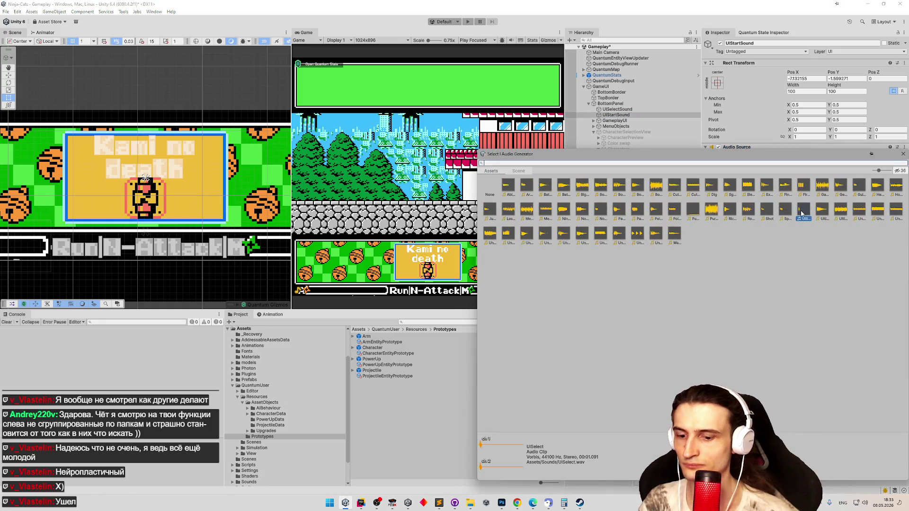
{"action": "type", "text": "ui"}
{"action": "left_click", "coordinate": [511, 190]}
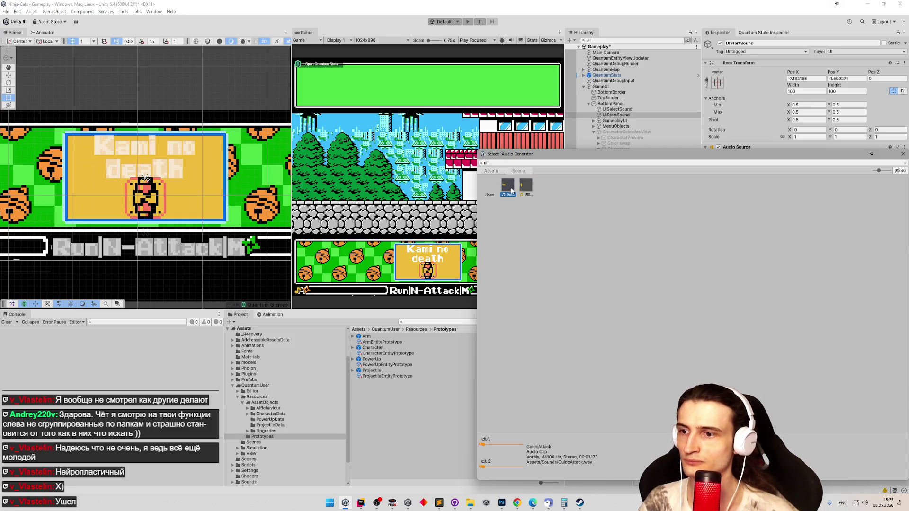
{"action": "key", "text": "BackSpace"}
{"action": "type", "text": "lt"}
{"action": "left_click", "coordinate": [508, 187]}
{"action": "left_click", "coordinate": [516, 164]}
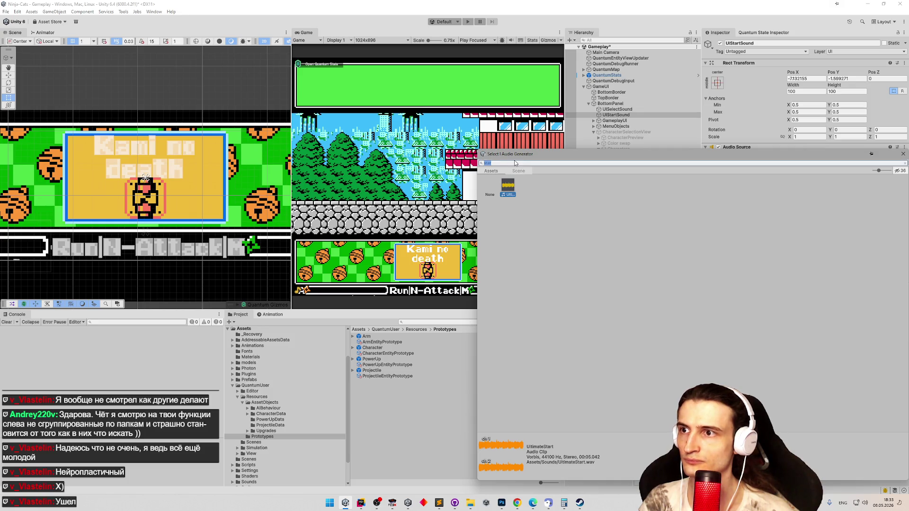
{"action": "type", "text": "pe"}
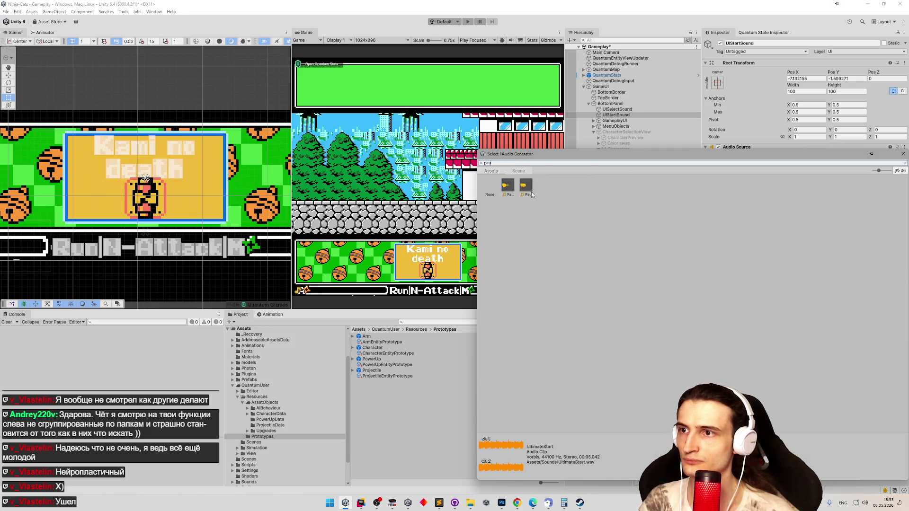
{"action": "left_click", "coordinate": [512, 186]}
{"action": "double_click", "coordinate": [524, 188]}
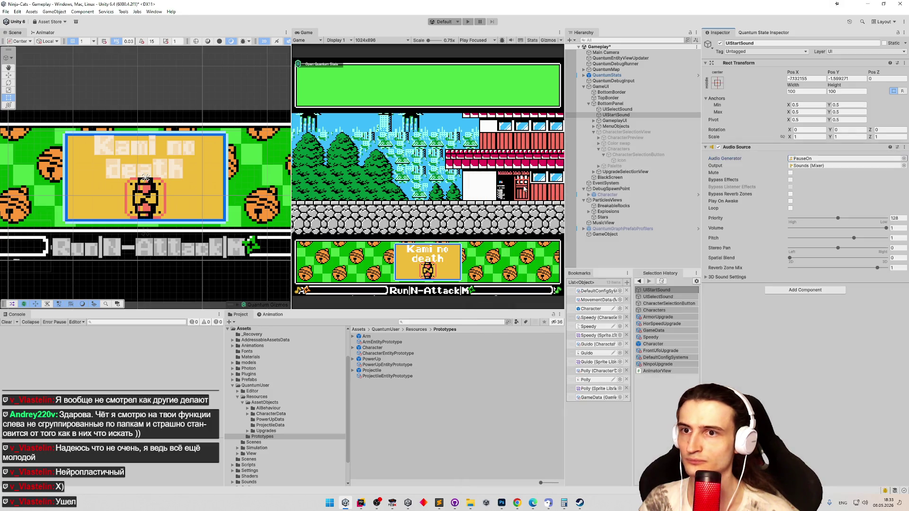
{"action": "double_click", "coordinate": [804, 159]}
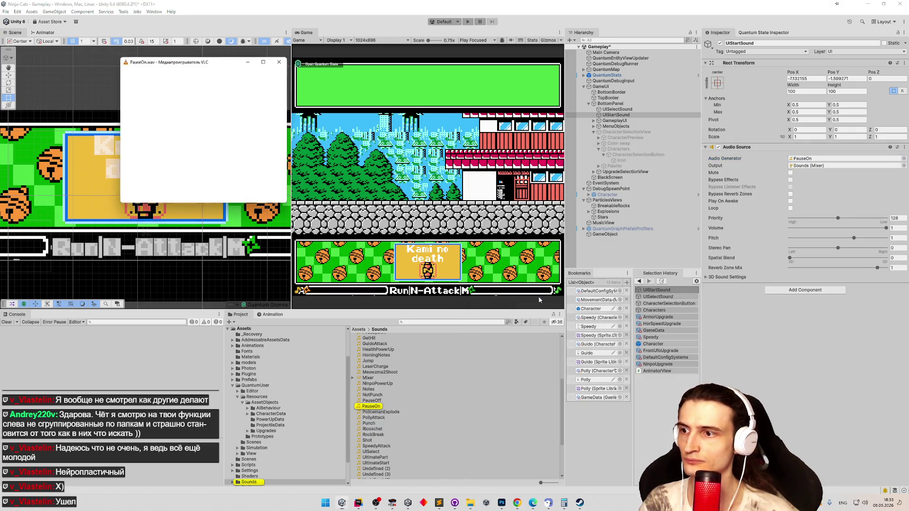
{"action": "left_click", "coordinate": [283, 61]}
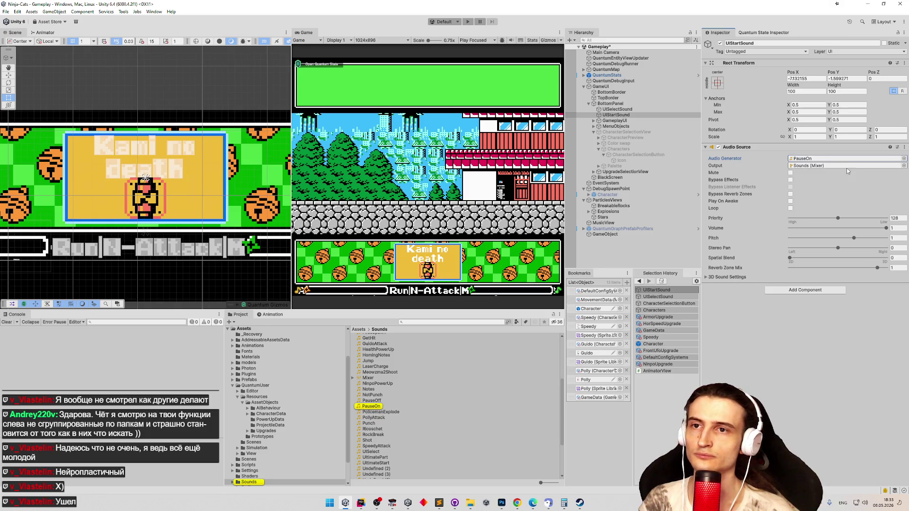
Reassign the PauseOff clip instead, listen to it, and expand CharacterPreview
{"action": "left_click", "coordinate": [903, 158]}
{"action": "type", "text": "pause"}
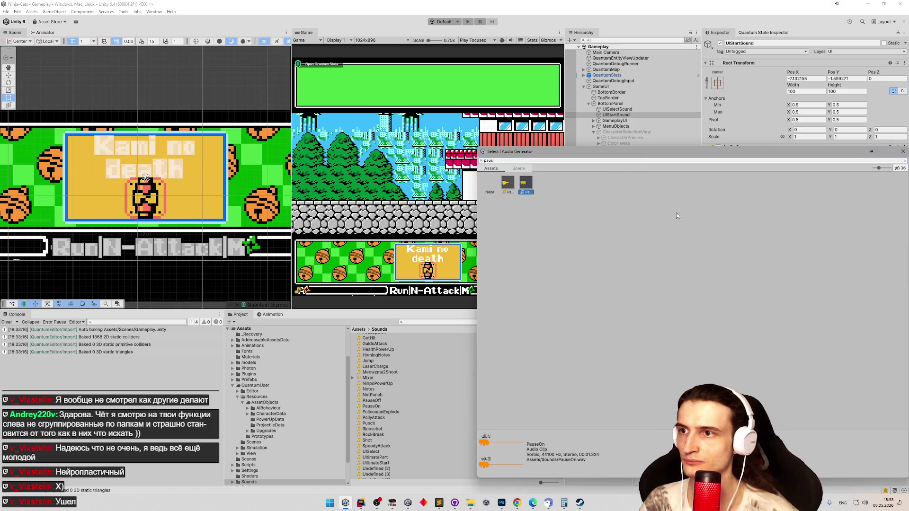
{"action": "double_click", "coordinate": [507, 183]}
{"action": "double_click", "coordinate": [801, 160]}
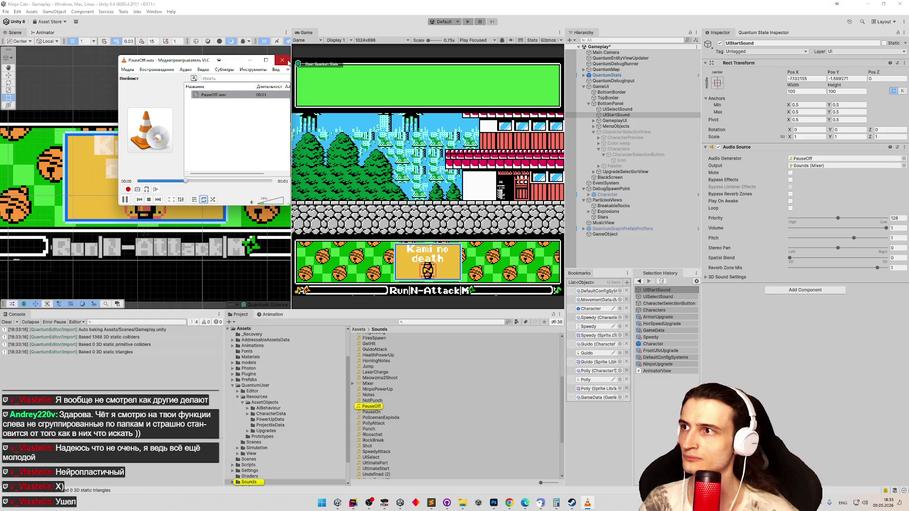
{"action": "left_click", "coordinate": [282, 60]}
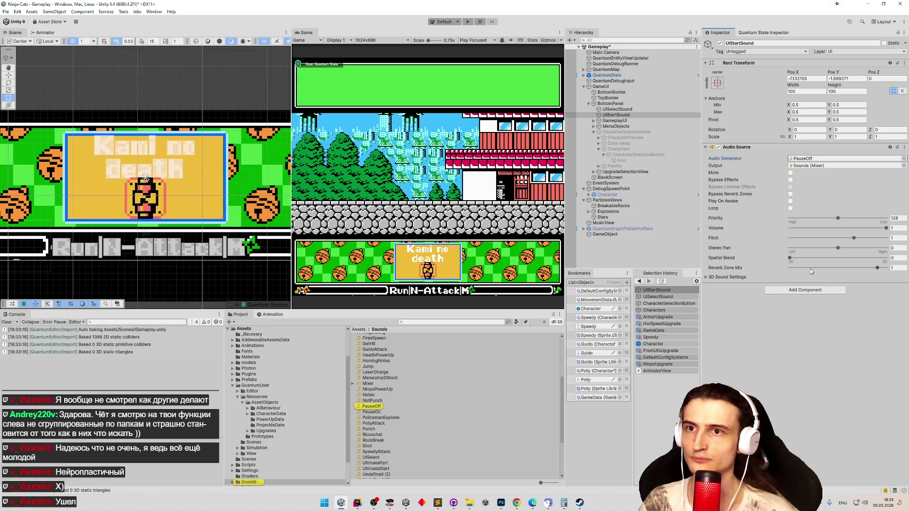
{"action": "left_click", "coordinate": [625, 115]}
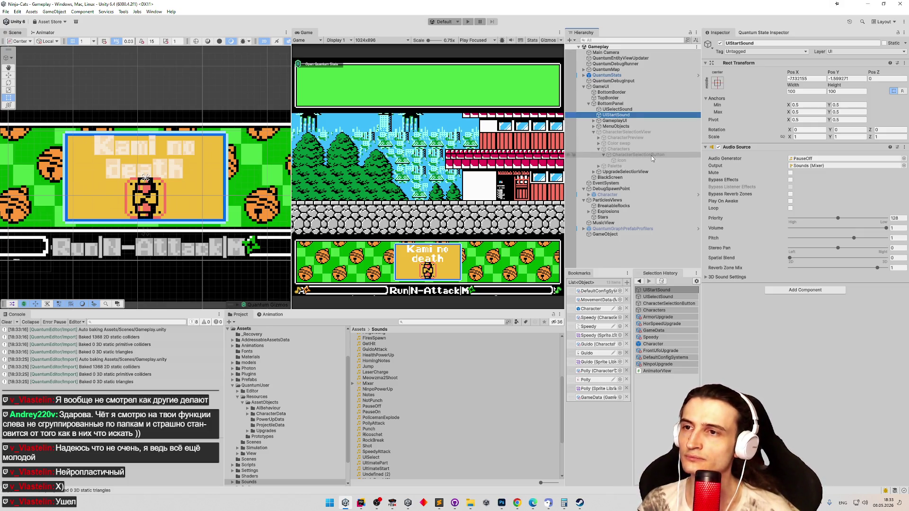
{"action": "left_click", "coordinate": [599, 138]}
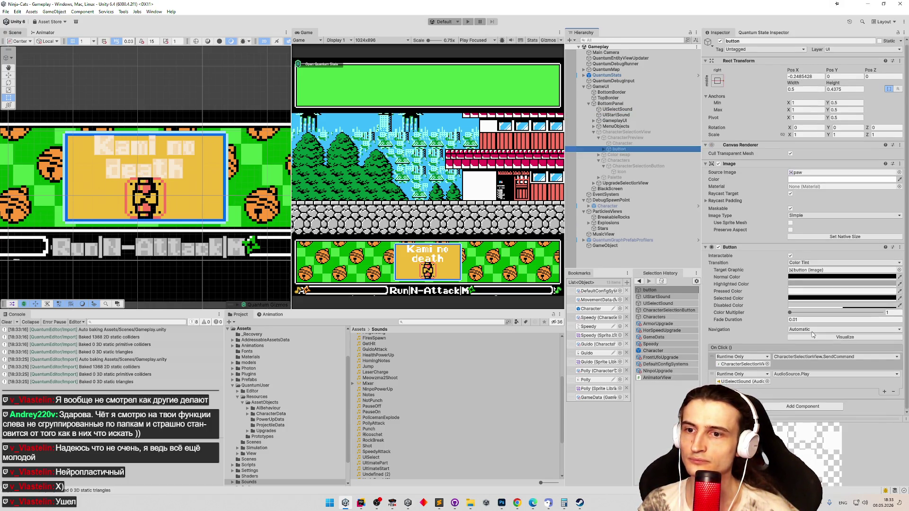
Point the preview button's second On Click at UIStartSound with AudioSource.Play, then select UpgradeSelectionView
{"action": "left_click_drag", "start_coordinate": [773, 368], "coordinate": [781, 300]}
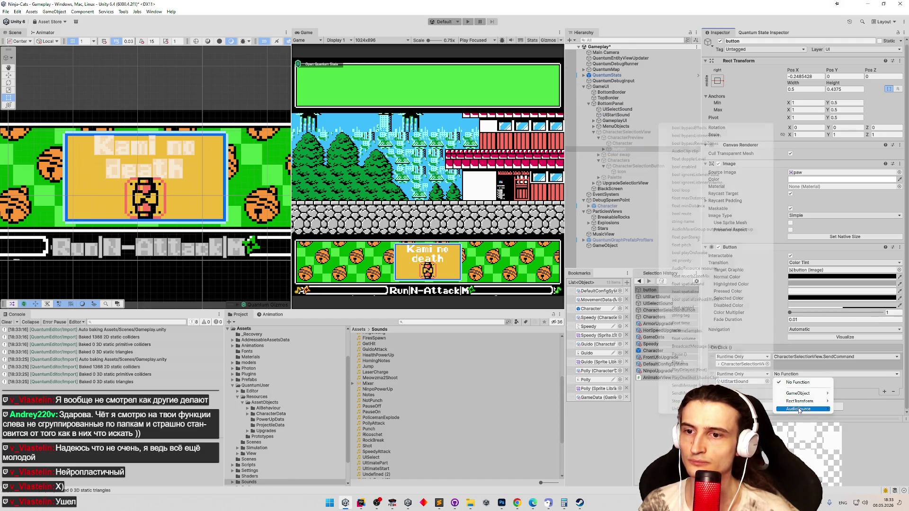
{"action": "mouse_move", "coordinate": [800, 409]}
{"action": "left_click", "coordinate": [692, 362]}
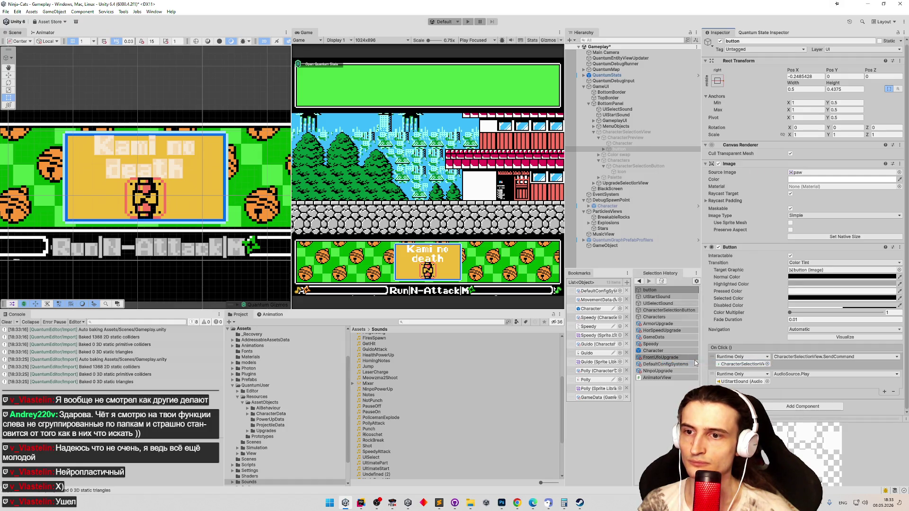
{"action": "left_click", "coordinate": [6, 321]}
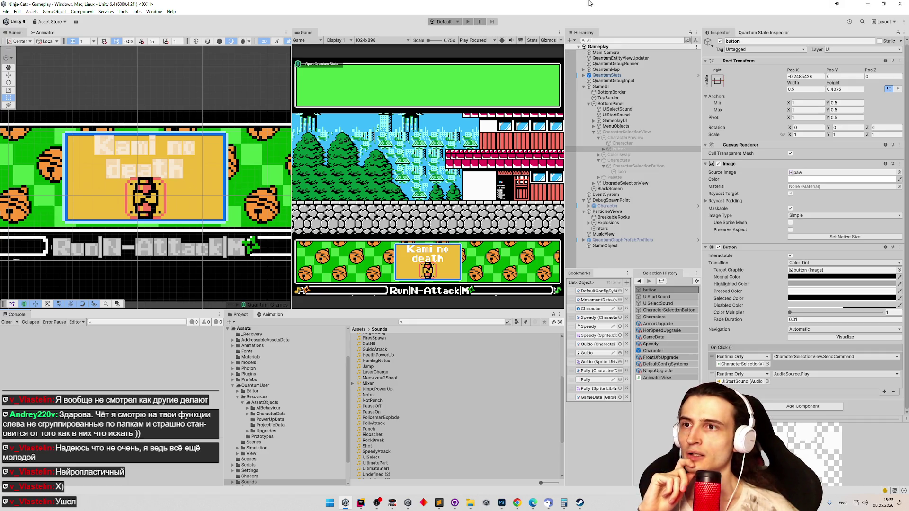
{"action": "left_click", "coordinate": [593, 183]}
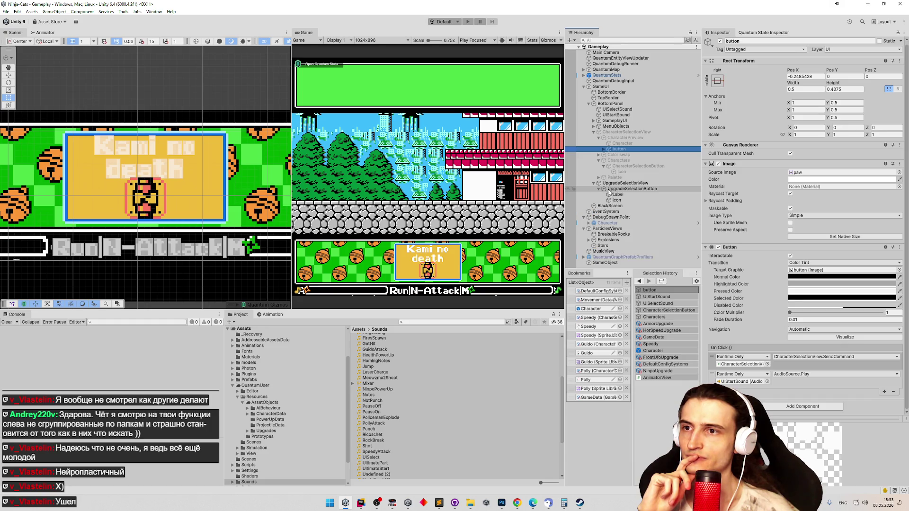
{"action": "left_click", "coordinate": [617, 183]}
Create an empty object under MenuObjects and rename it HoverMarker
{"action": "right_click", "coordinate": [619, 184]}
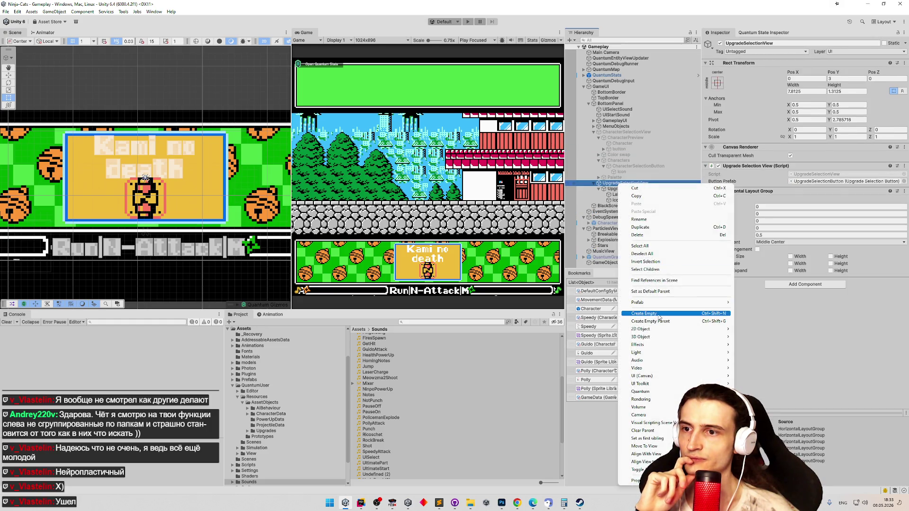
{"action": "left_click", "coordinate": [659, 315]}
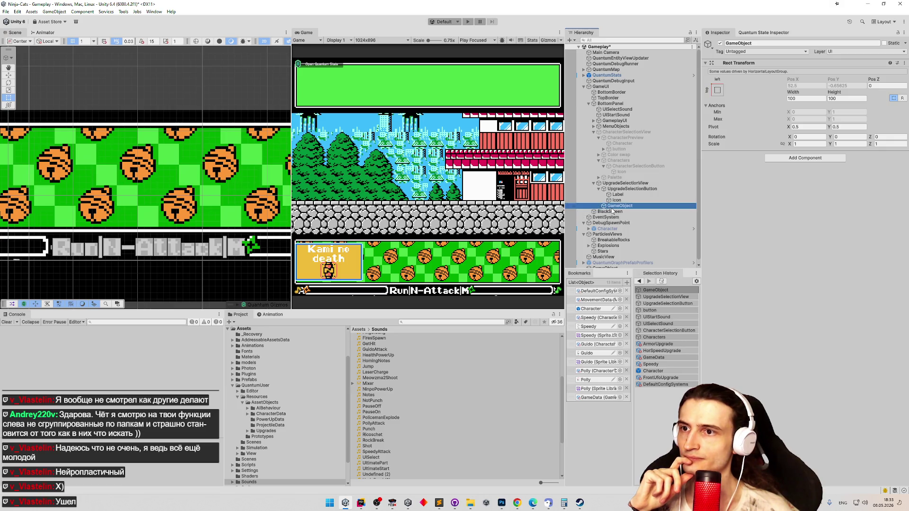
{"action": "key", "text": "f"}
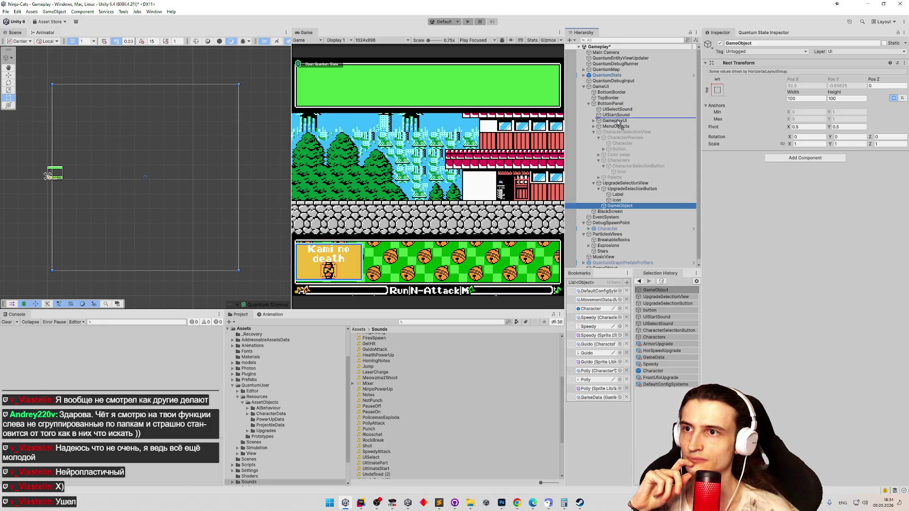
{"action": "left_click_drag", "start_coordinate": [613, 111], "coordinate": [604, 128]}
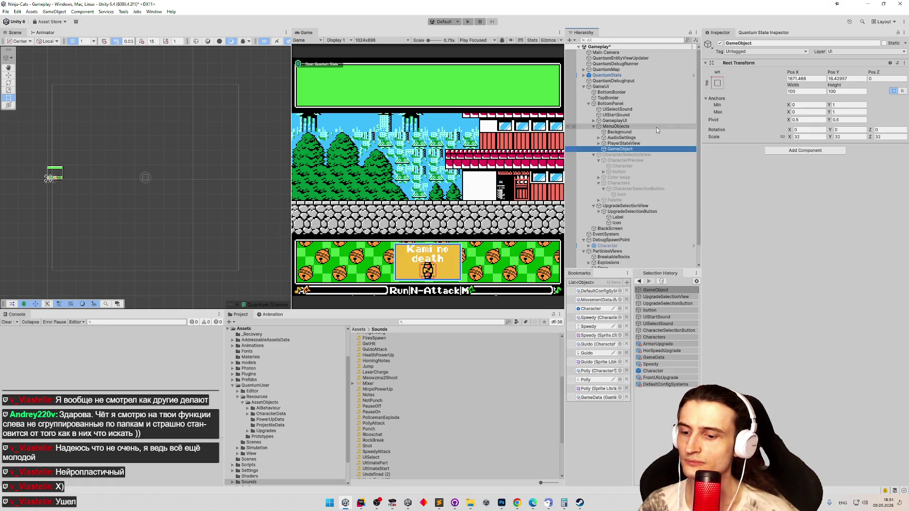
{"action": "key", "text": "F2"}
{"action": "type", "text": "SelectionM"}
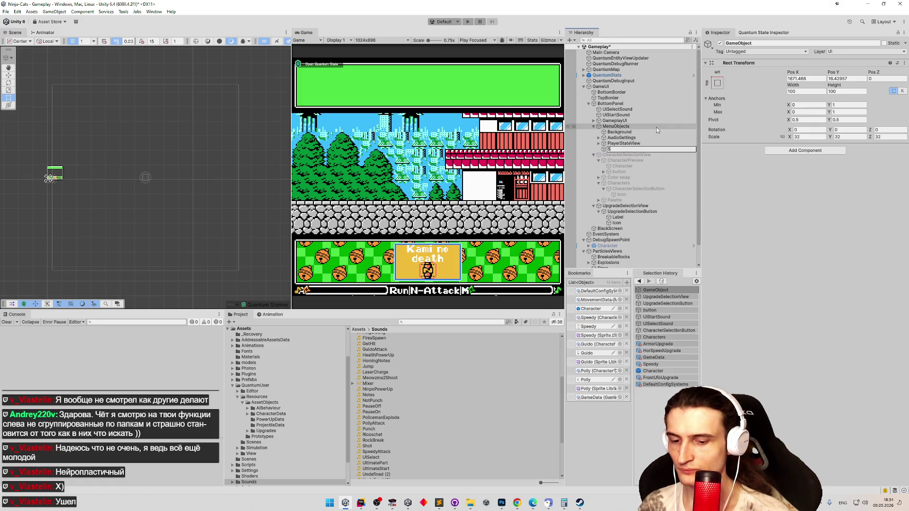
{"action": "key", "text": "BackSpace"}
{"action": "key", "text": "BackSpace"}
{"action": "key", "text": "BackSpace"}
{"action": "type", "text": "HoverMarker"}
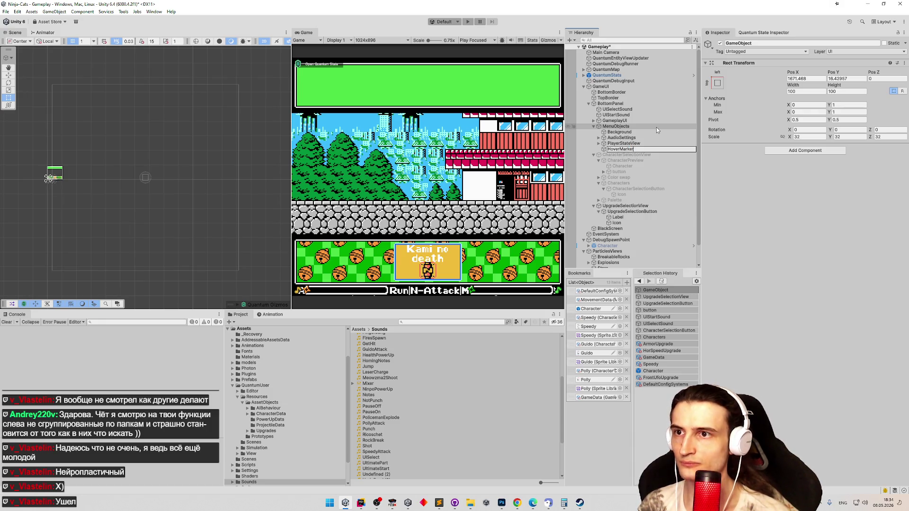
{"action": "key", "text": "Return"}
Add the Hoverable Marker script component and open its script in Rider
{"action": "left_click", "coordinate": [796, 150]}
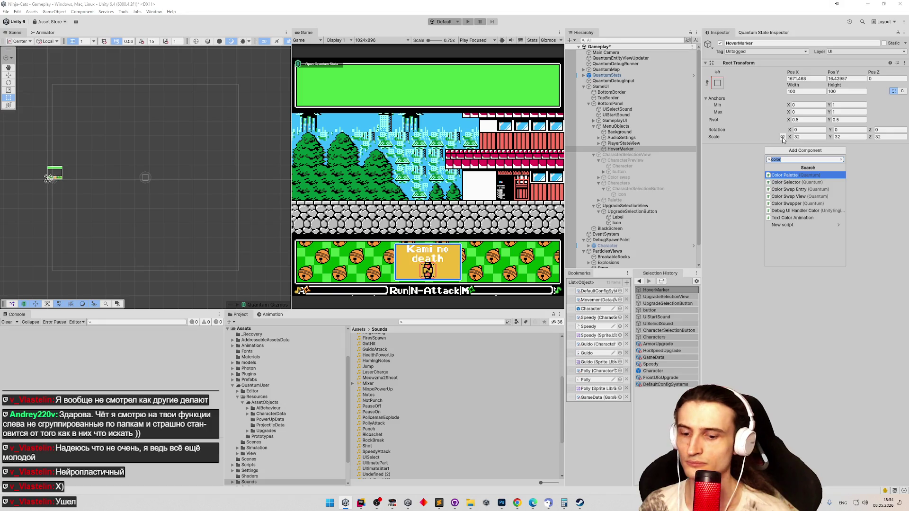
{"action": "type", "text": "hover"}
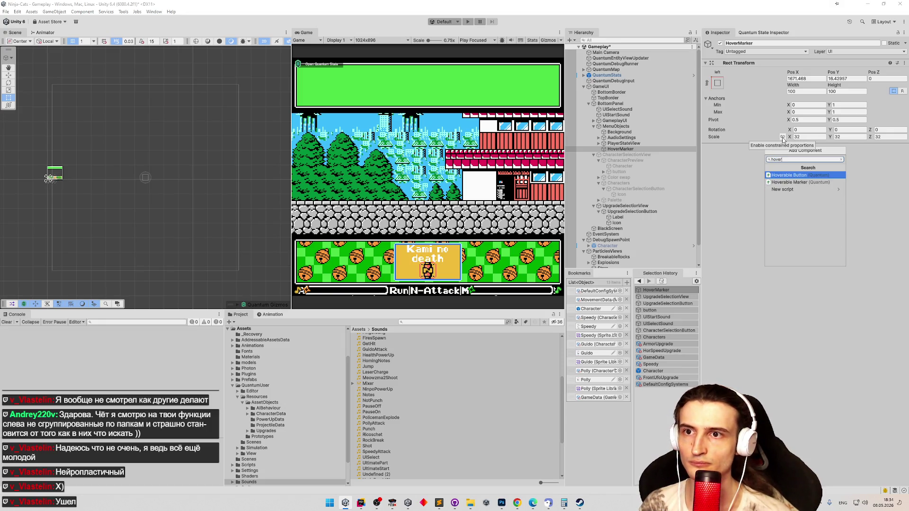
{"action": "key", "text": "Down"}
{"action": "key", "text": "Return"}
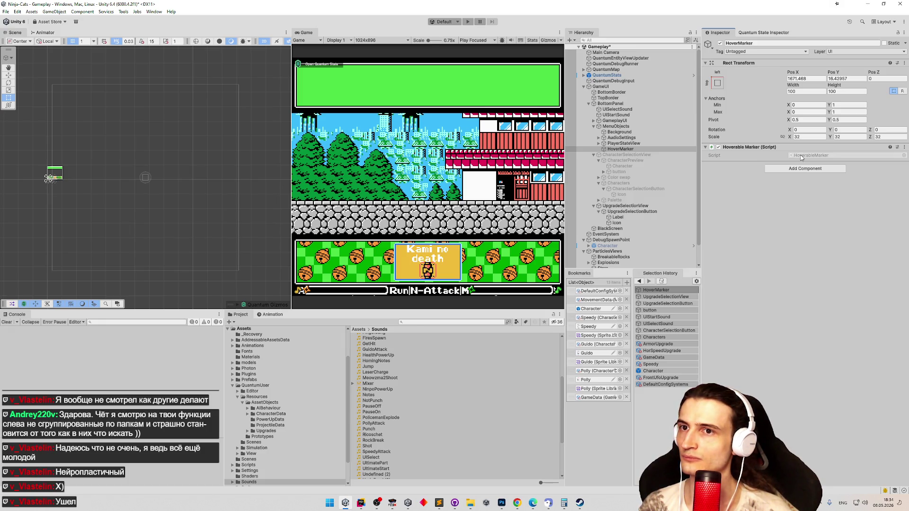
{"action": "double_click", "coordinate": [801, 158]}
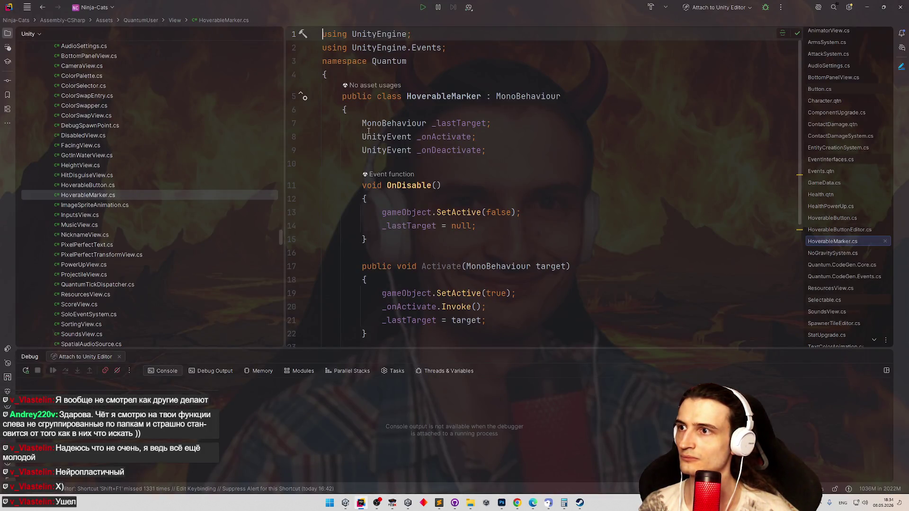
Add [SerializeField] before the activate and deactivate UnityEvent fields via the 'sf' template, then return to Unity
{"action": "left_click", "coordinate": [362, 137]}
{"action": "type", "text": "sf"}
{"action": "key", "text": "Return"}
{"action": "left_click_drag", "start_coordinate": [362, 135], "coordinate": [446, 137]}
{"action": "key", "text": "BackSpace"}
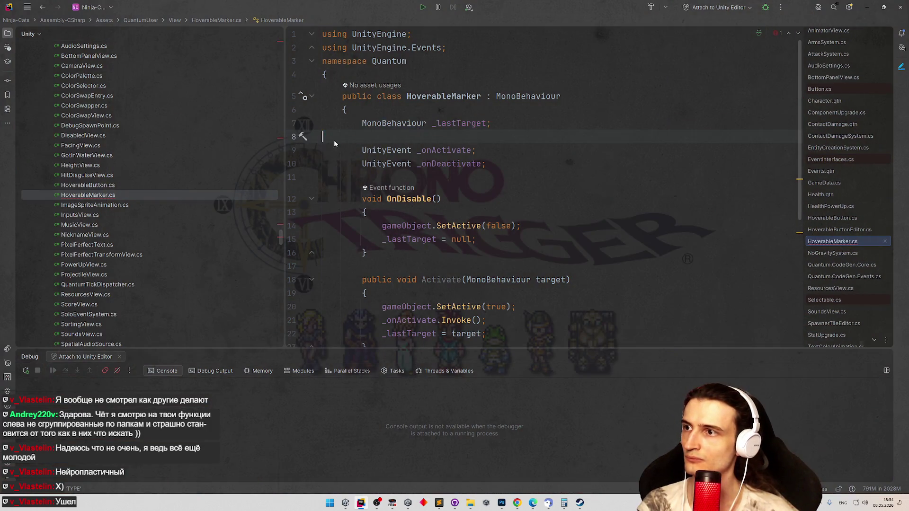
{"action": "key", "text": "ctrl+y"}
{"action": "left_click", "coordinate": [362, 136]}
{"action": "type", "text": "[SerializeField]"}
{"action": "left_click", "coordinate": [362, 150]}
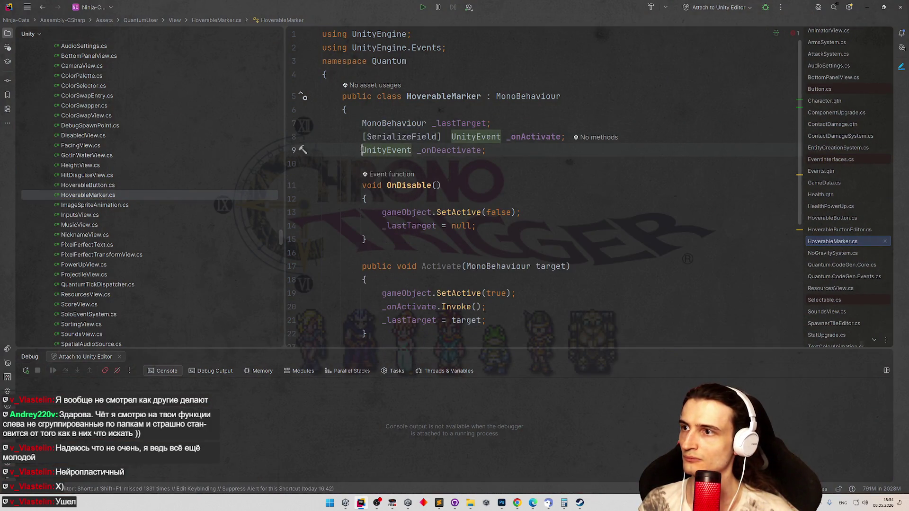
{"action": "type", "text": "[SerializeField]"}
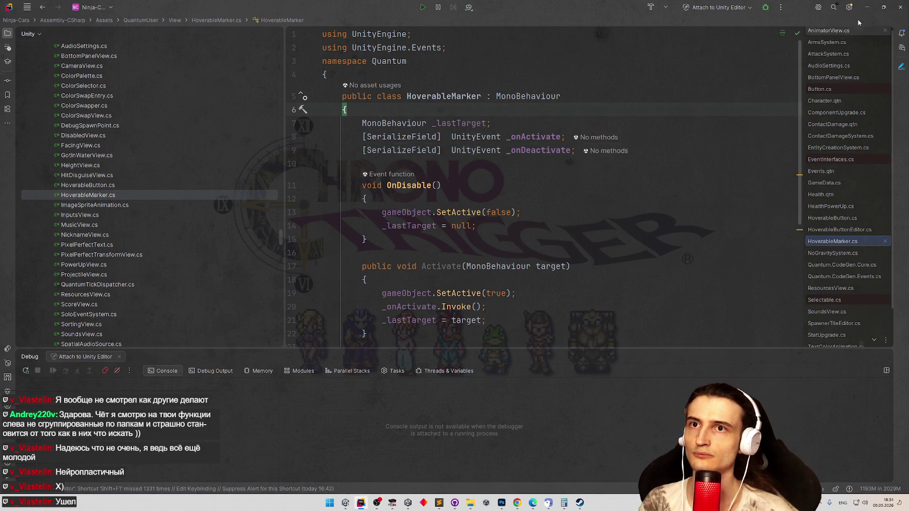
{"action": "key", "text": "alt+Tab"}
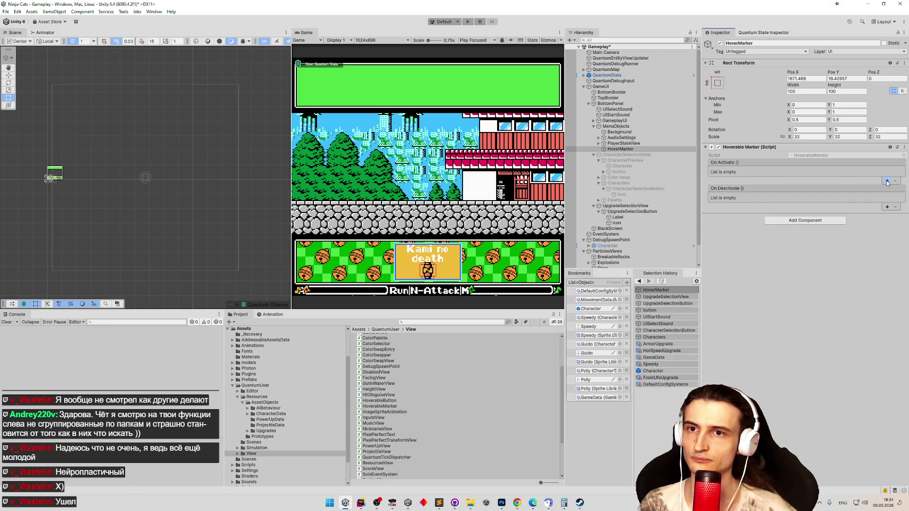
Add responses to HoverMarker's On Activate and On Deactivate events, each targeting UISelectSound
{"action": "left_click", "coordinate": [887, 182]}
{"action": "left_click", "coordinate": [887, 216]}
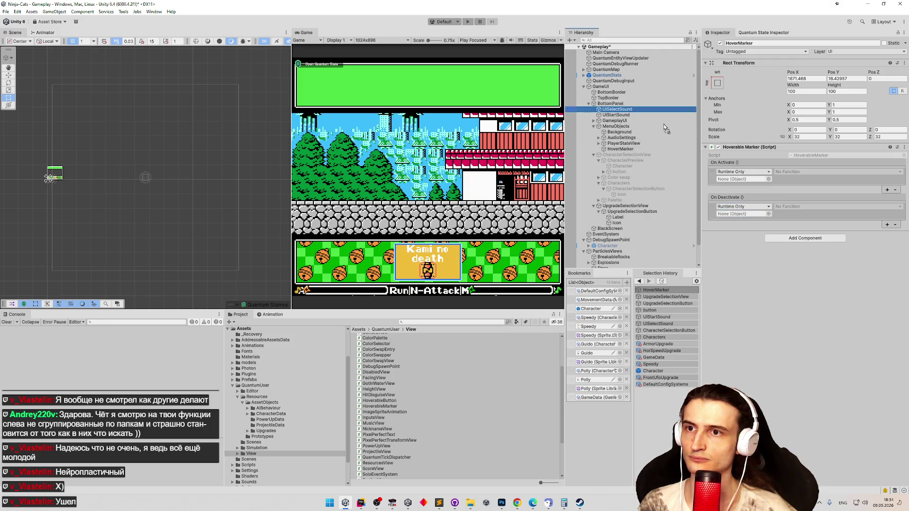
{"action": "left_click_drag", "start_coordinate": [616, 110], "coordinate": [742, 179]}
{"action": "left_click_drag", "start_coordinate": [628, 118], "coordinate": [736, 213]}
Set both event responses to AudioSource.Play and save the scene
{"action": "left_click", "coordinate": [810, 171]}
{"action": "mouse_move", "coordinate": [800, 205]}
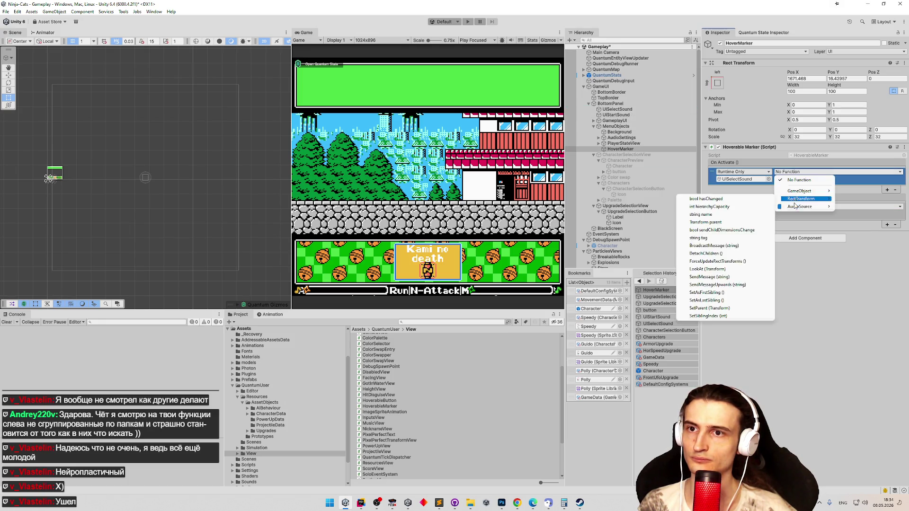
{"action": "left_click", "coordinate": [723, 406]}
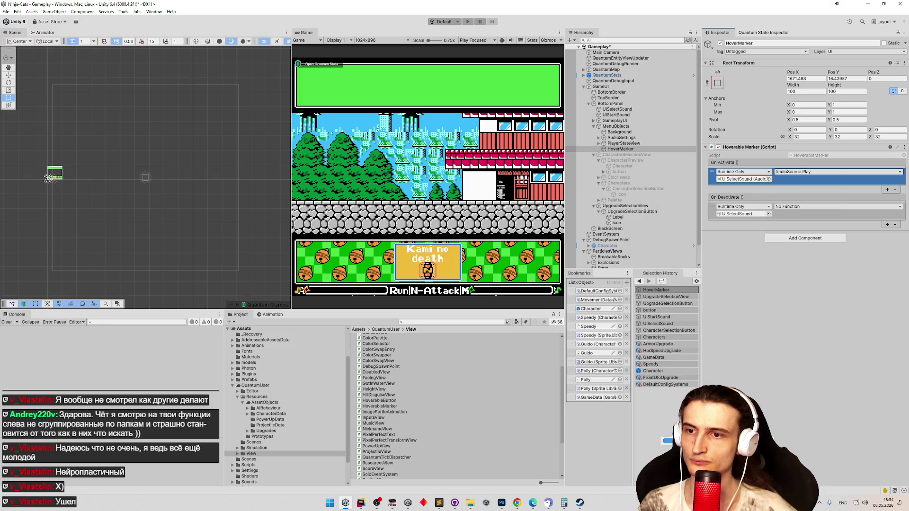
{"action": "left_click", "coordinate": [795, 207]}
{"action": "mouse_move", "coordinate": [803, 242]}
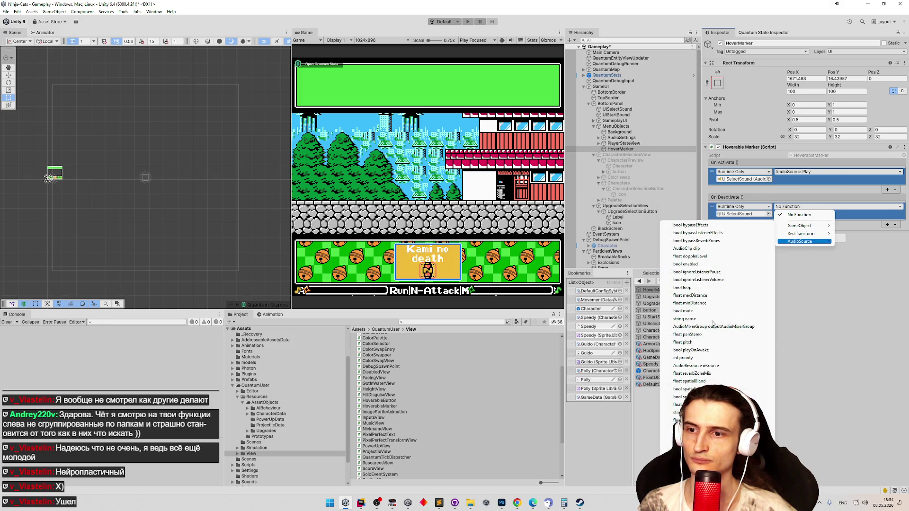
{"action": "left_click", "coordinate": [782, 287]}
{"action": "key", "text": "ctrl+s"}
Clear the console and select UpgradeSelectionButton to view its hover events
{"action": "left_click", "coordinate": [6, 322]}
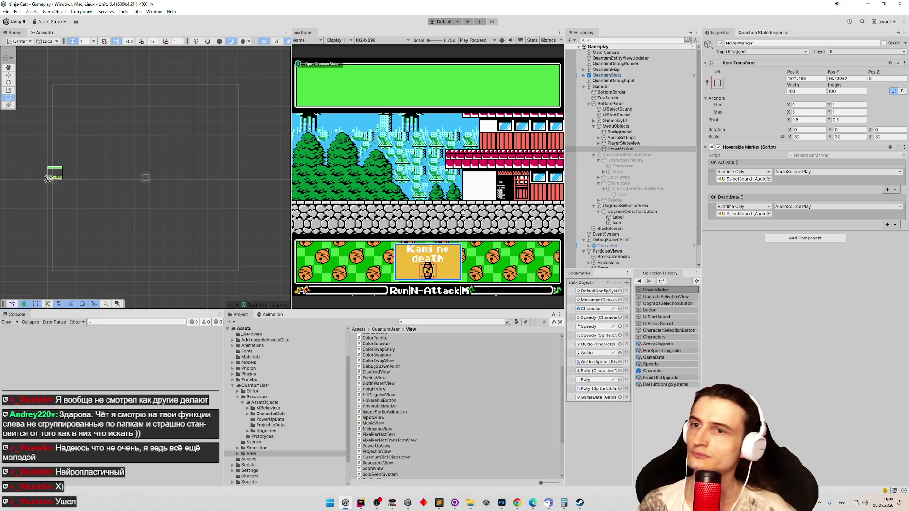
{"action": "left_click", "coordinate": [638, 149]}
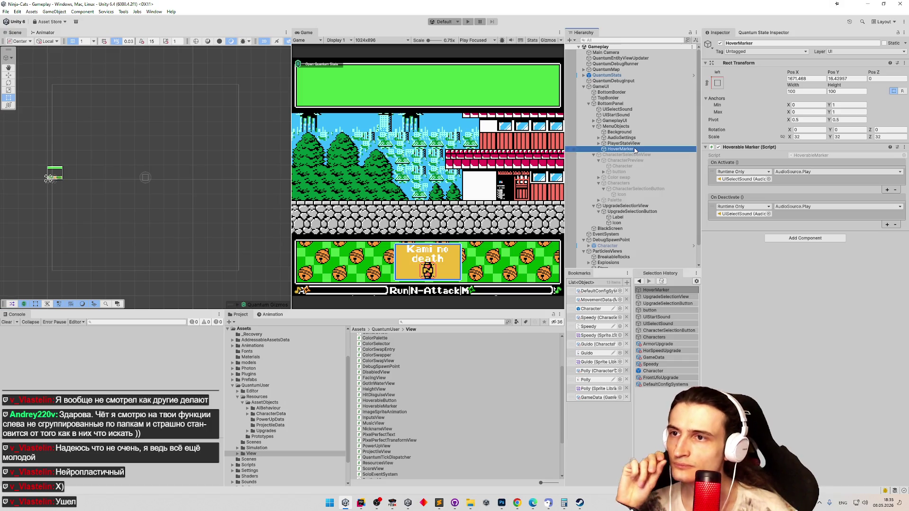
{"action": "left_click", "coordinate": [640, 213]}
{"action": "scroll", "coordinate": [738, 221], "scroll_direction": "down", "scroll_amount": 3}
{"action": "scroll", "coordinate": [781, 227], "scroll_direction": "down", "scroll_amount": 2}
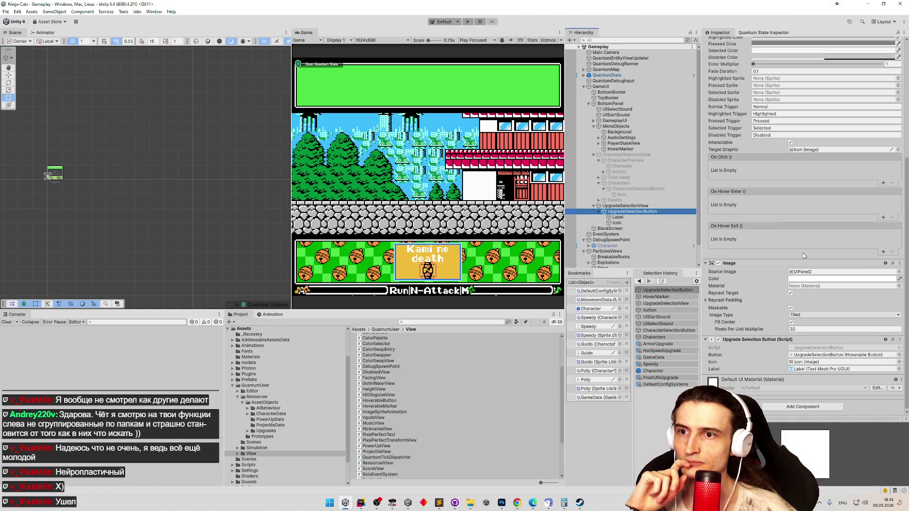
Make the button's On Hover Enter call HoverMarker's HoverableMarker.Activate
{"action": "left_click", "coordinate": [884, 217]}
{"action": "left_click", "coordinate": [883, 254]}
{"action": "mouse_move", "coordinate": [638, 148]}
{"action": "left_mouse_down"}
{"action": "mouse_move", "coordinate": [756, 213]}
{"action": "mouse_move", "coordinate": [746, 208]}
{"action": "left_mouse_up"}
{"action": "left_click", "coordinate": [816, 200]}
{"action": "mouse_move", "coordinate": [805, 235]}
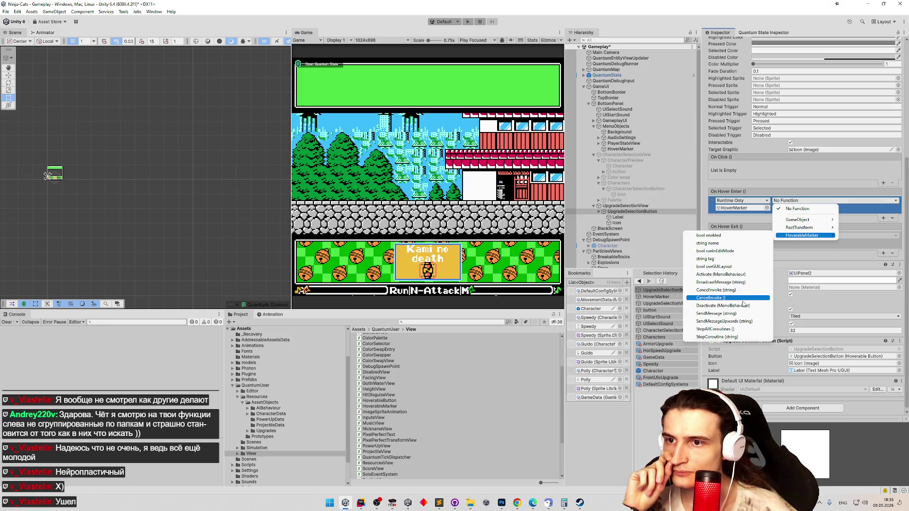
{"action": "left_click", "coordinate": [742, 274]}
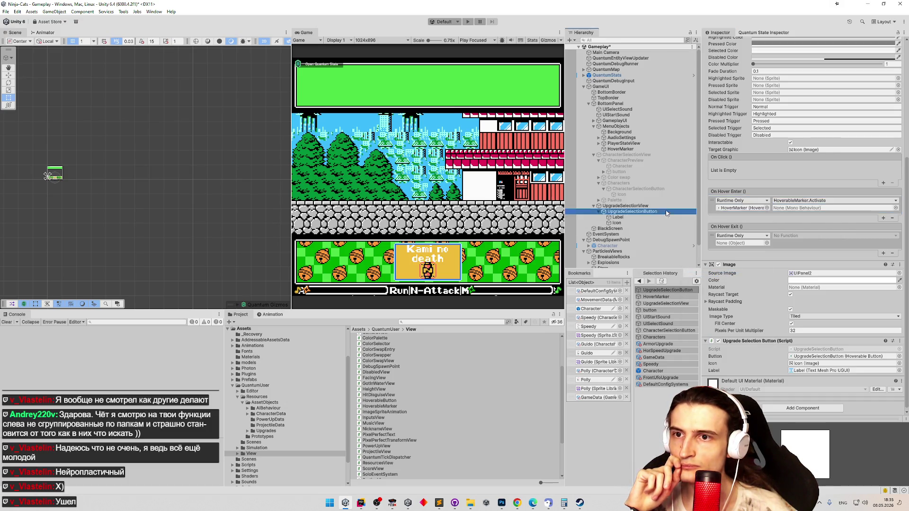
Copy that response into On Hover Exit and change it to HoverableMarker.Deactivate
{"action": "right_click", "coordinate": [717, 208]}
{"action": "left_click", "coordinate": [731, 216]}
{"action": "right_click", "coordinate": [723, 243]}
{"action": "left_click", "coordinate": [732, 243]}
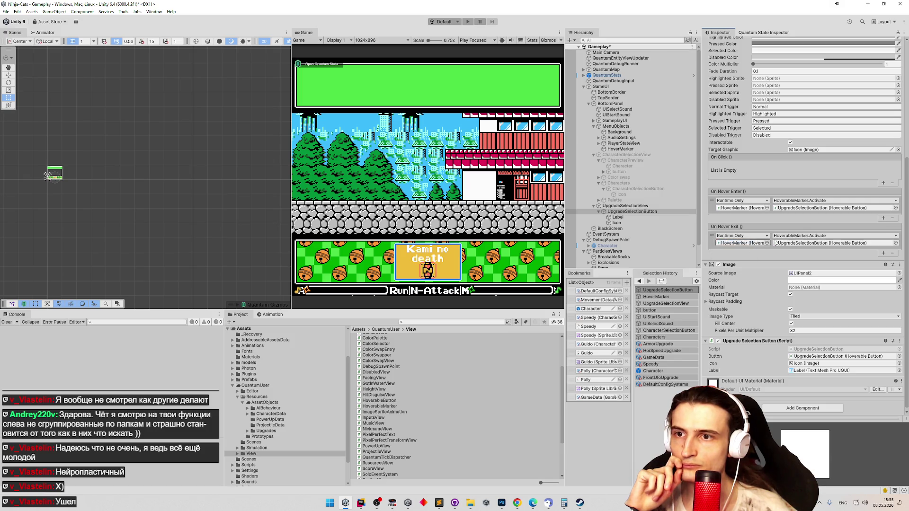
{"action": "left_click", "coordinate": [826, 238]}
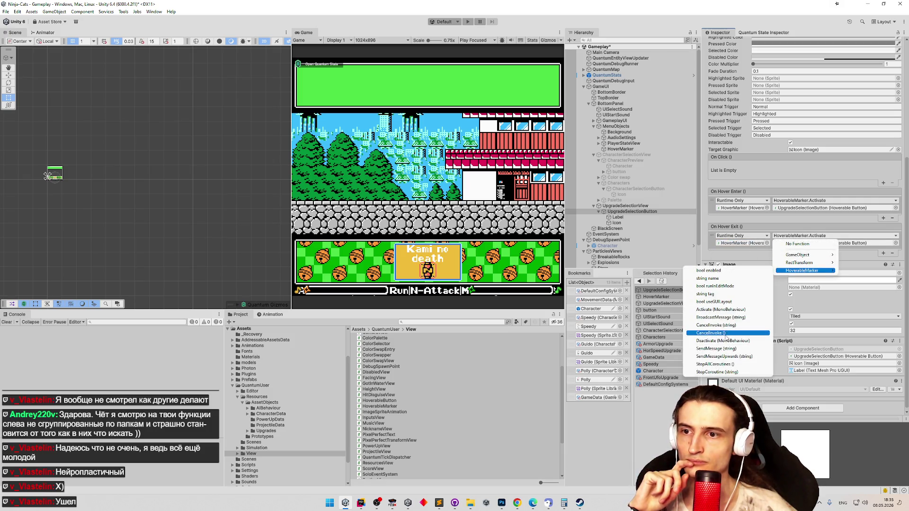
{"action": "left_click", "coordinate": [723, 340]}
Save the scene and return to Rider
{"action": "key", "text": "ctrl+s"}
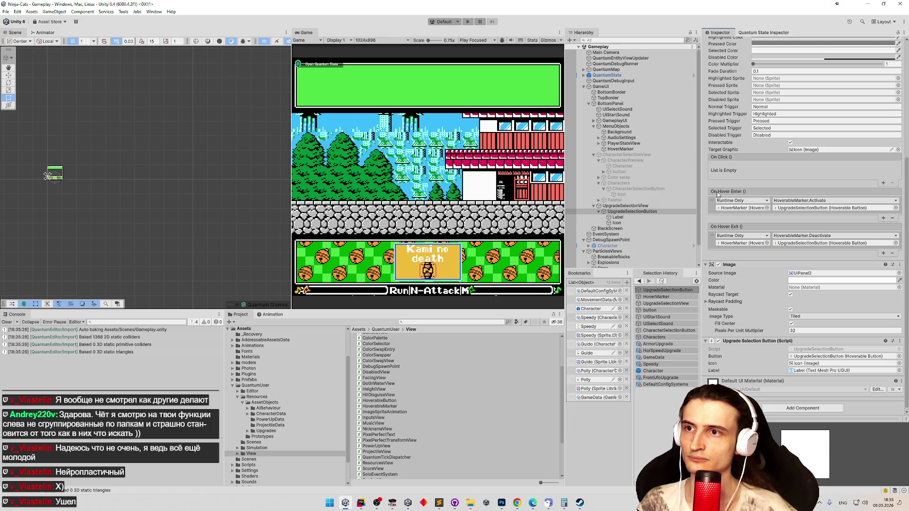
{"action": "left_click", "coordinate": [361, 504]}
{"action": "scroll", "coordinate": [468, 296], "scroll_direction": "down", "scroll_amount": 3}
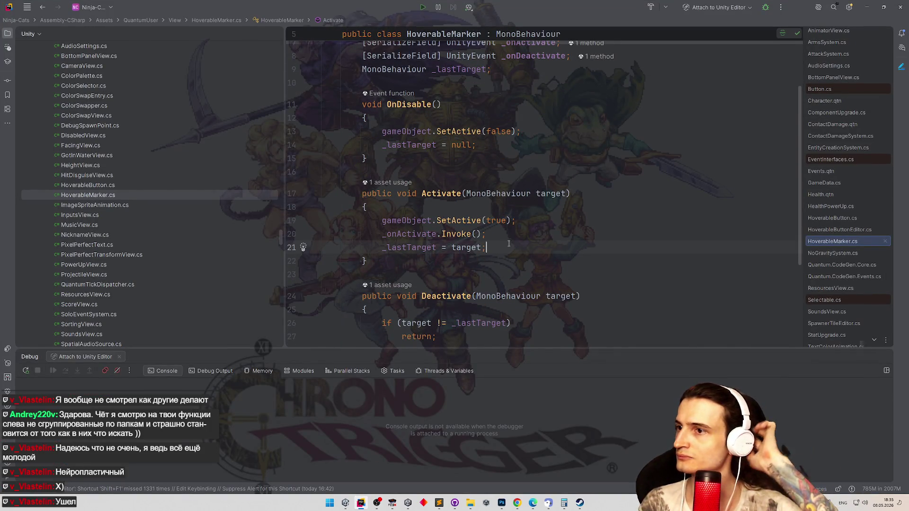
Add 'transform.position = target.transform.position;' after SetActive(true) in Activate
{"action": "left_click", "coordinate": [540, 221]}
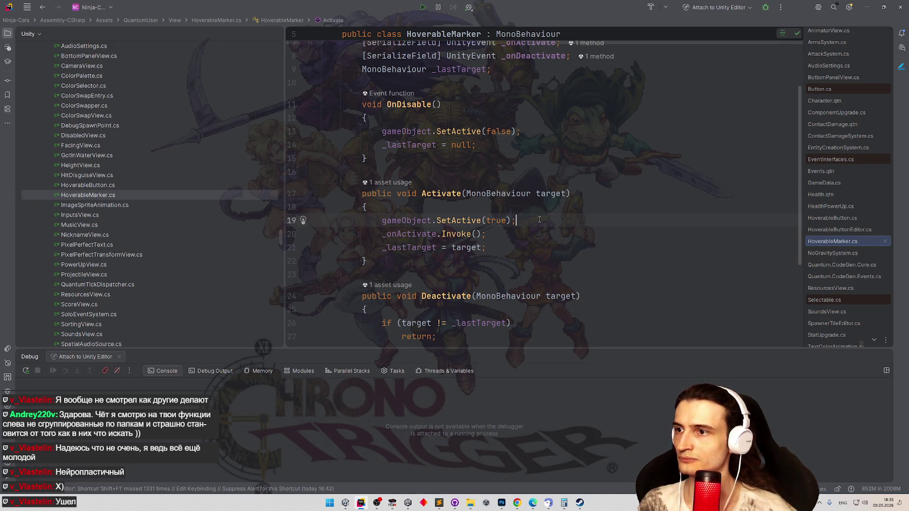
{"action": "key", "text": "Return"}
{"action": "type", "text": "tra"}
{"action": "key", "text": "Return"}
{"action": "type", "text": "."}
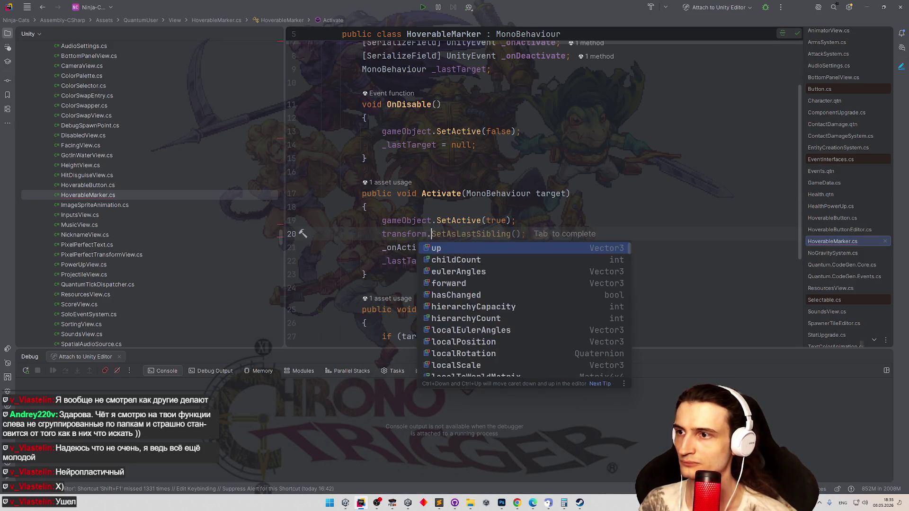
{"action": "type", "text": "posiit"}
{"action": "key", "text": "Return"}
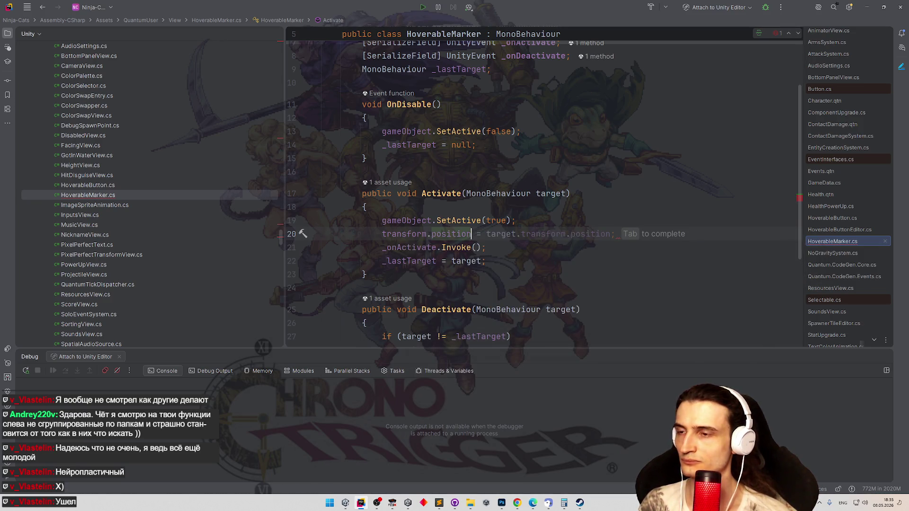
{"action": "key", "text": "Tab"}
{"action": "left_click", "coordinate": [571, 212]}
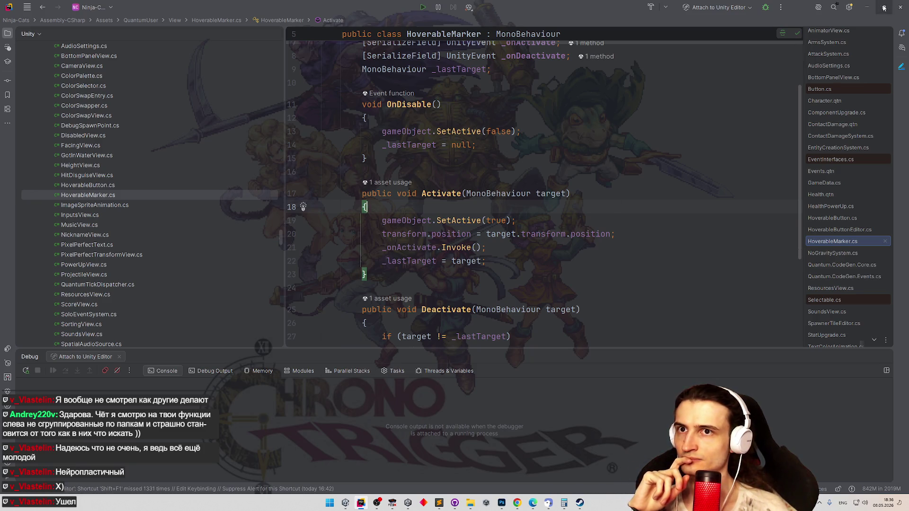
Minimize Rider and close the Unity editor to relaunch the project
{"action": "left_click", "coordinate": [868, 7]}
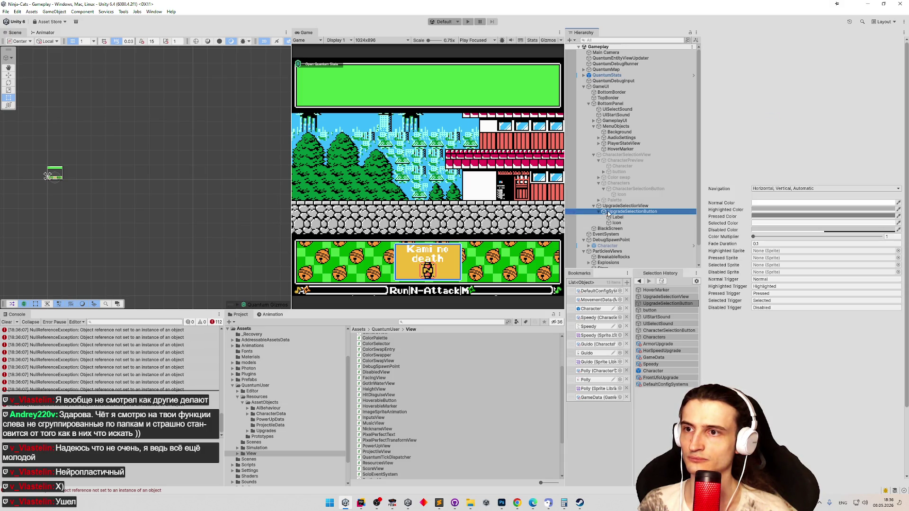
{"action": "key", "text": "super+d"}
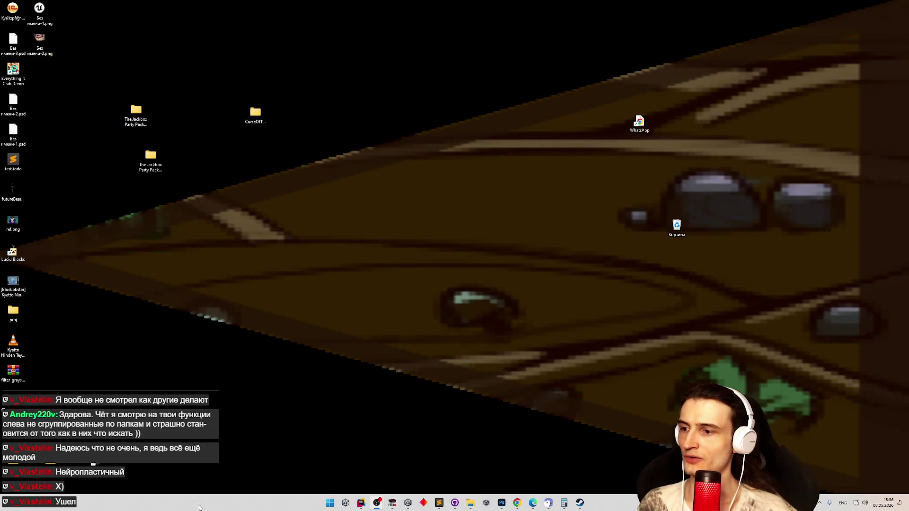
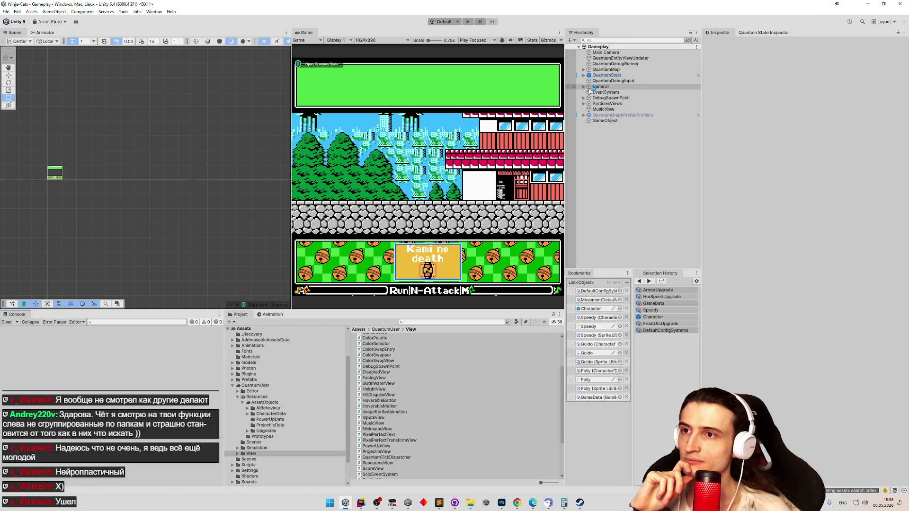
Expand GameUI > BottomPanel > MenuObjects and reach UpgradeSelectionButton inside UpgradeSelectionView
{"action": "left_click", "coordinate": [584, 87]}
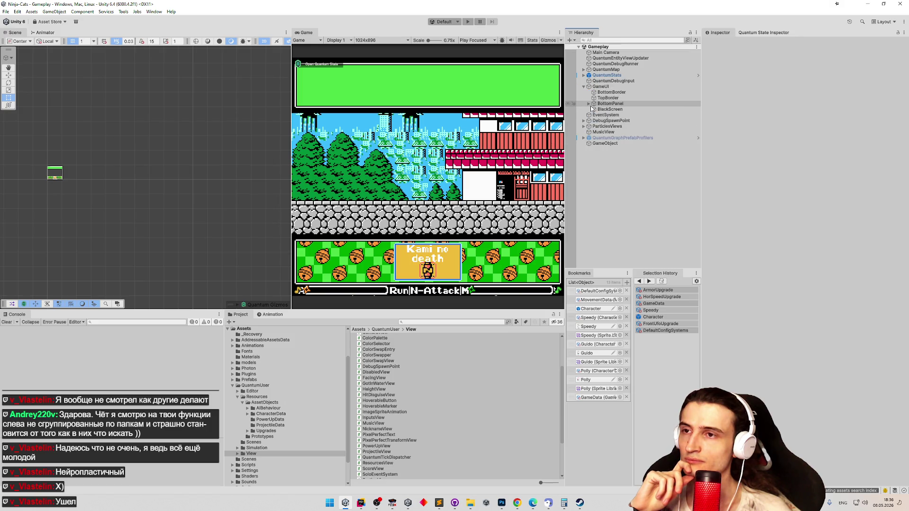
{"action": "left_click", "coordinate": [589, 103]}
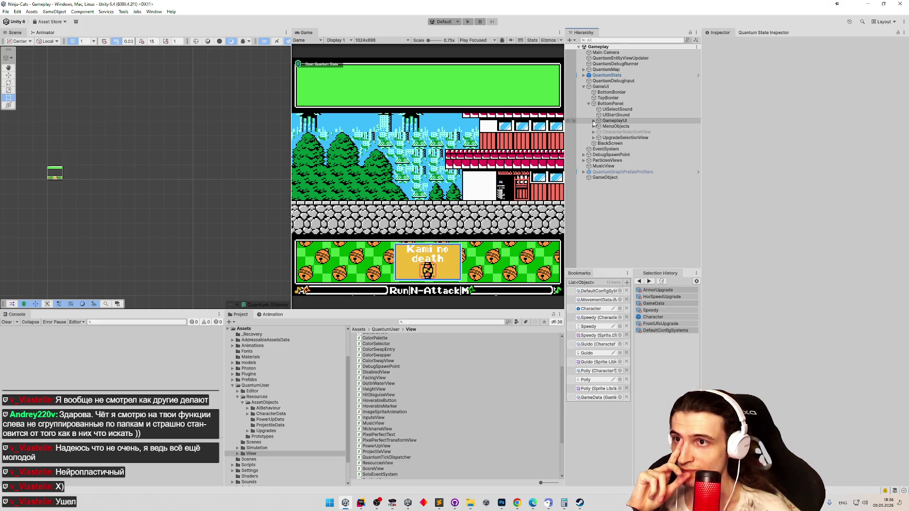
{"action": "left_click", "coordinate": [593, 125]}
{"action": "left_click", "coordinate": [620, 150]}
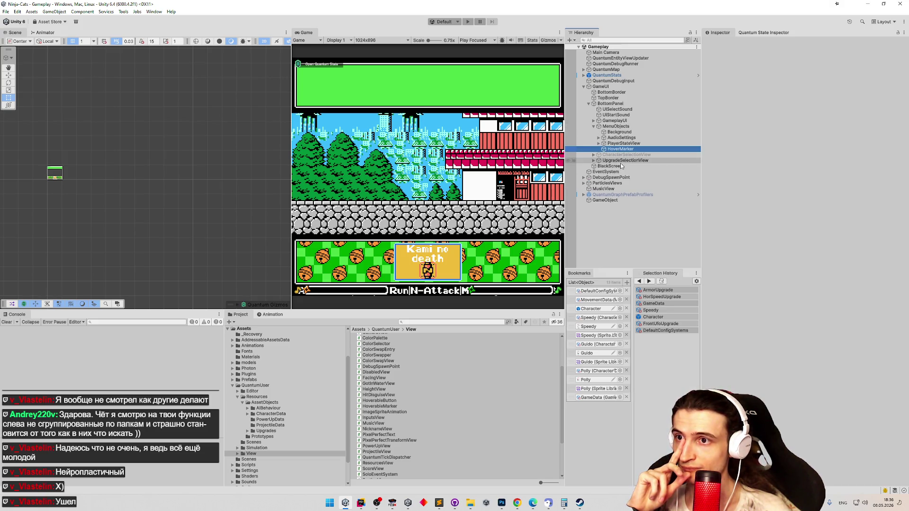
{"action": "left_click", "coordinate": [599, 161]}
{"action": "left_click", "coordinate": [615, 166]}
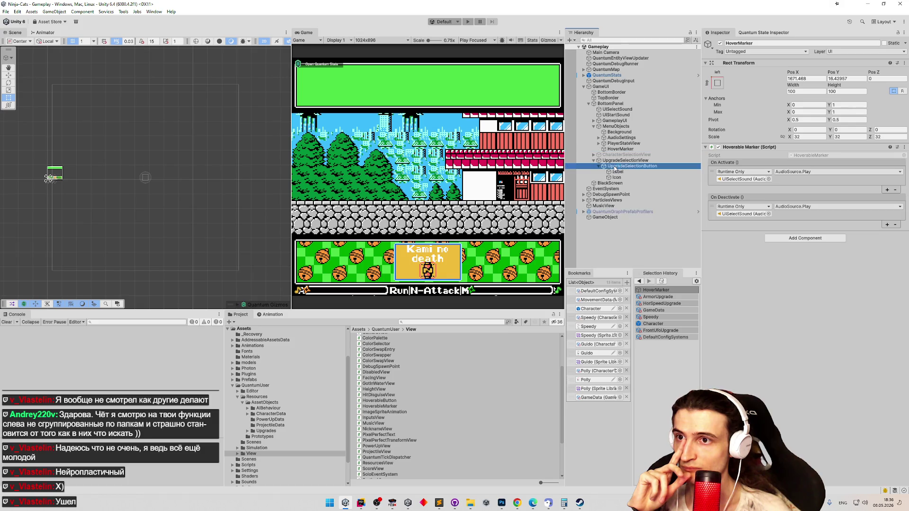
Copy UpgradeSelectionButton's Rect Transform and paste its values onto HoverMarker
{"action": "right_click", "coordinate": [743, 63]}
{"action": "mouse_move", "coordinate": [767, 137]}
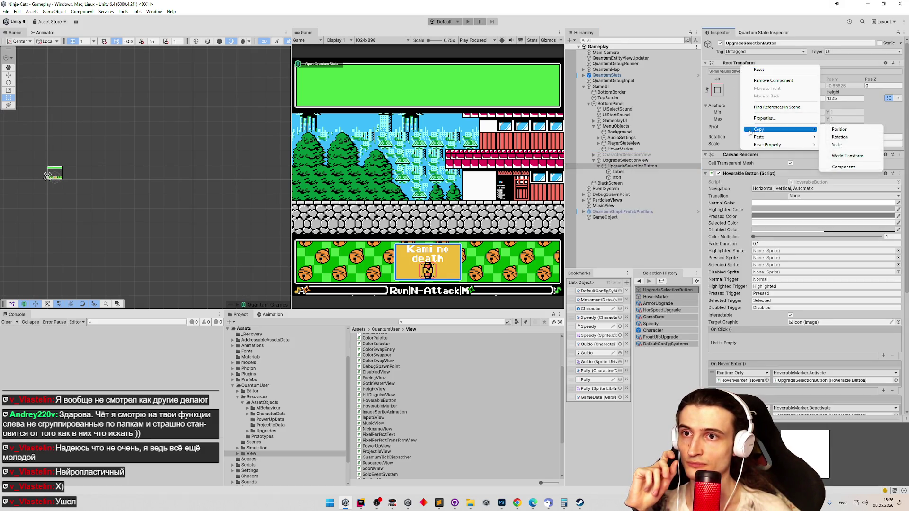
{"action": "left_click", "coordinate": [843, 166]}
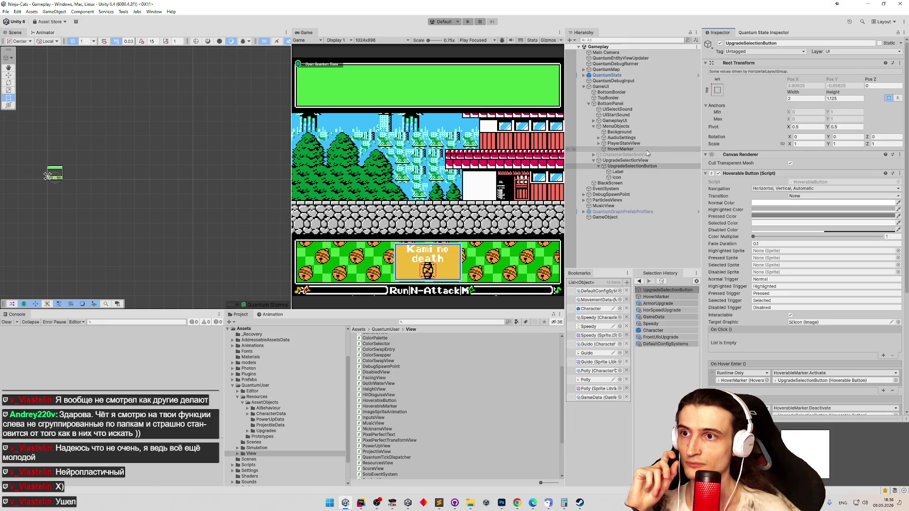
{"action": "left_click", "coordinate": [649, 151]}
{"action": "right_click", "coordinate": [747, 63]}
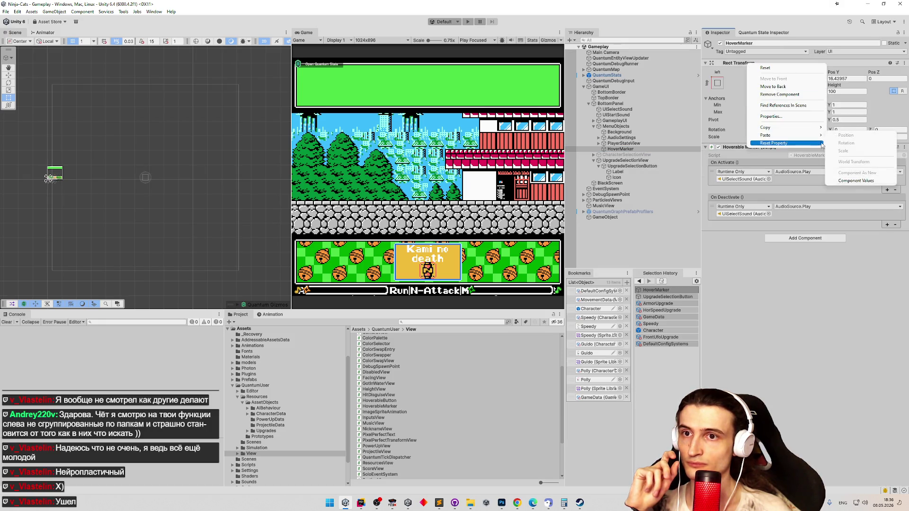
{"action": "left_click", "coordinate": [856, 180]}
{"action": "double_click", "coordinate": [620, 149]}
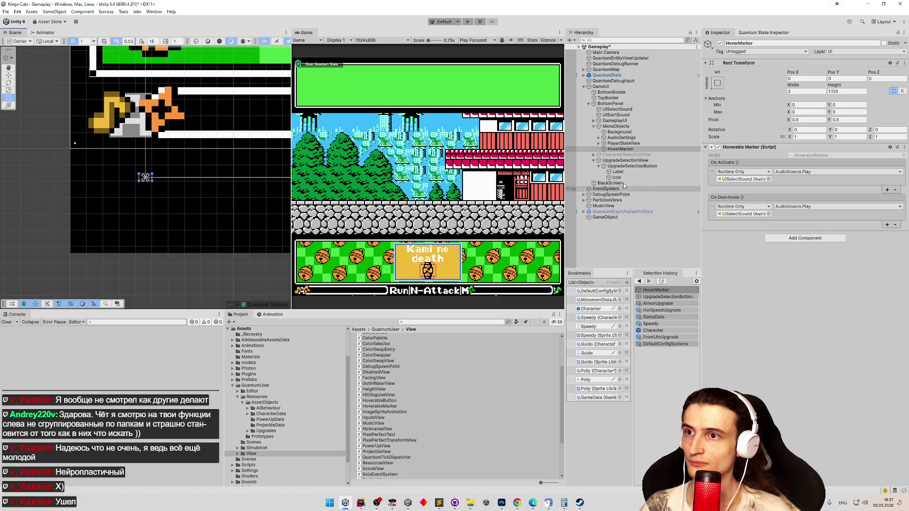
{"action": "double_click", "coordinate": [629, 166]}
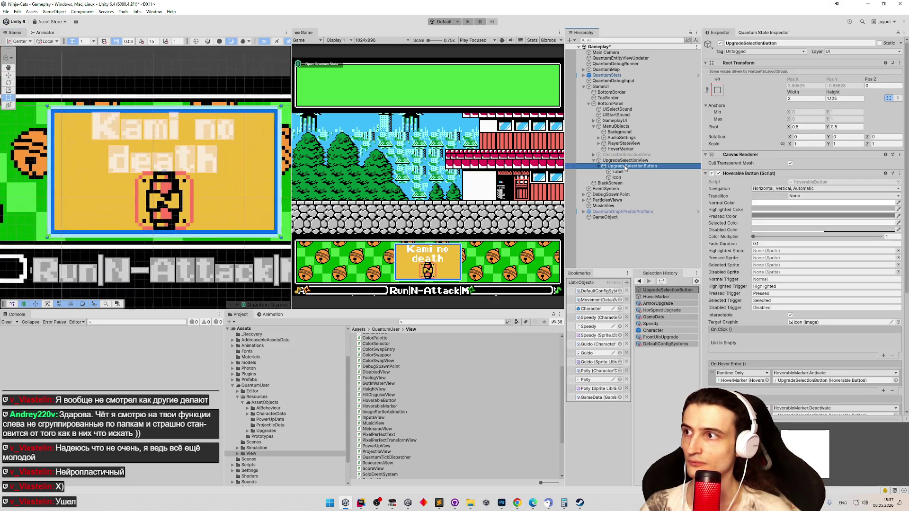
{"action": "left_click", "coordinate": [623, 149]}
{"action": "left_click", "coordinate": [622, 162]}
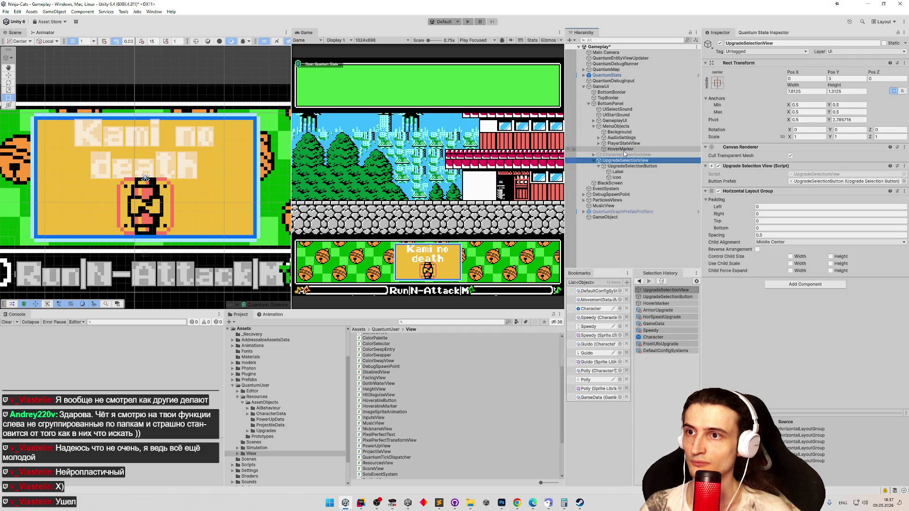
{"action": "left_click_drag", "start_coordinate": [624, 150], "coordinate": [615, 126]}
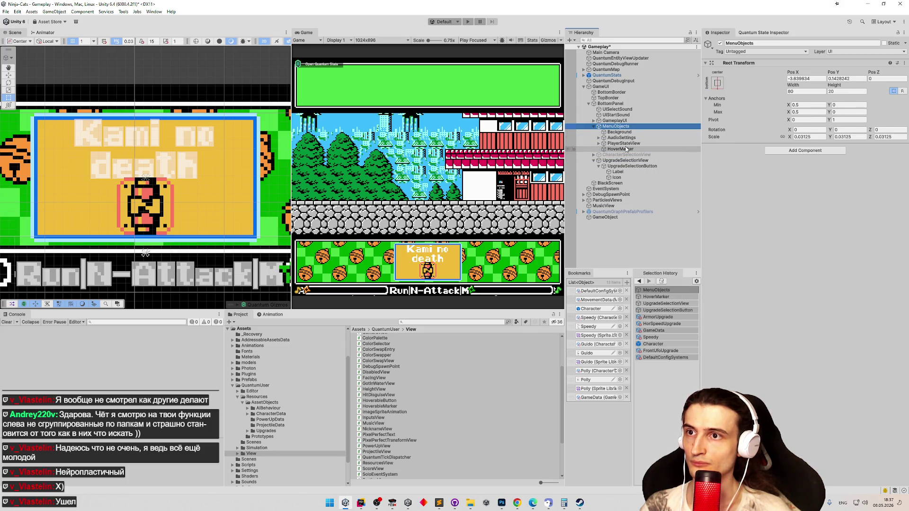
{"action": "key", "text": "f"}
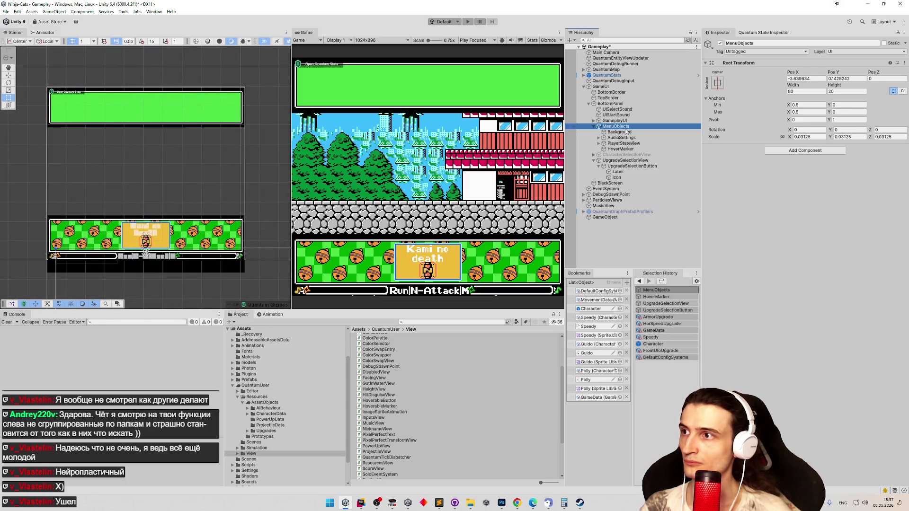
{"action": "mouse_move", "coordinate": [619, 132]}
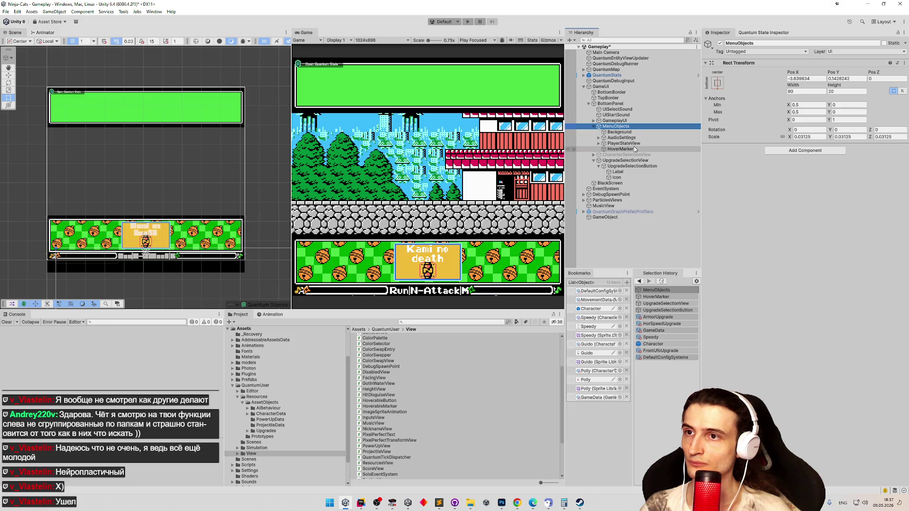
{"action": "left_click", "coordinate": [625, 143]}
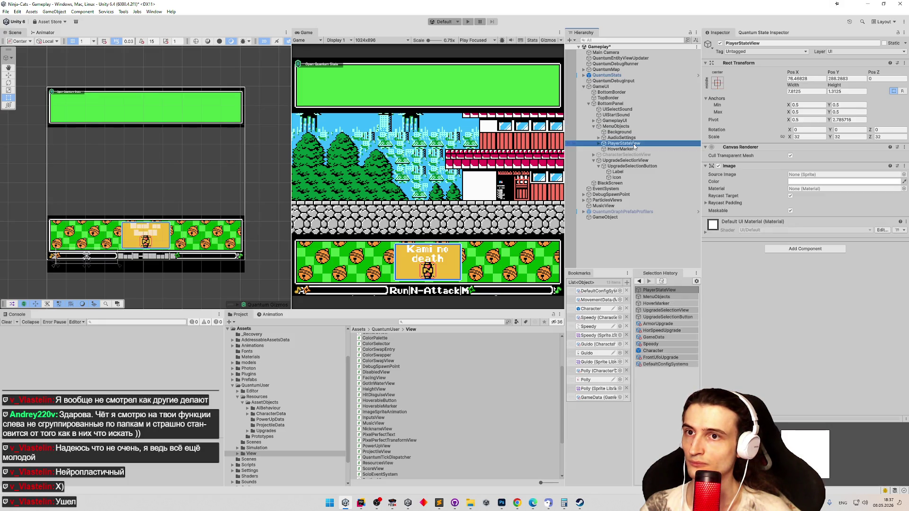
{"action": "left_click", "coordinate": [629, 126]}
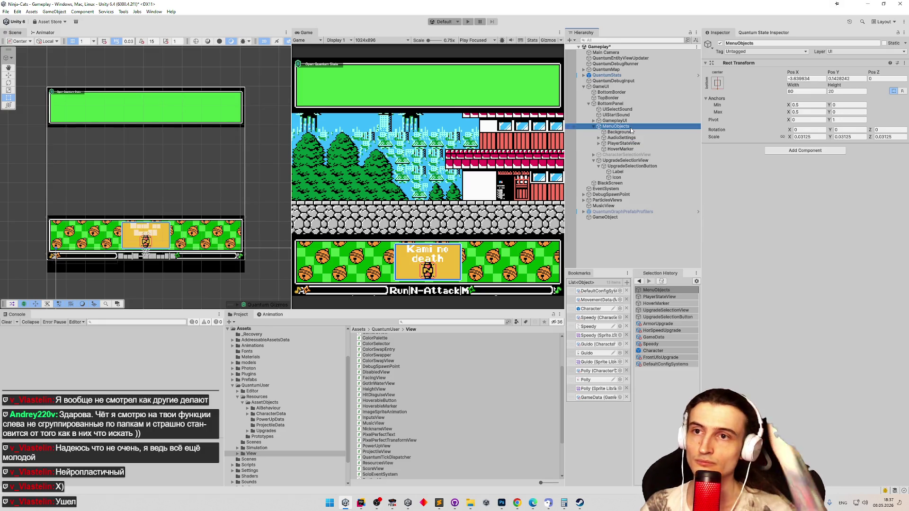
{"action": "left_click", "coordinate": [803, 137]}
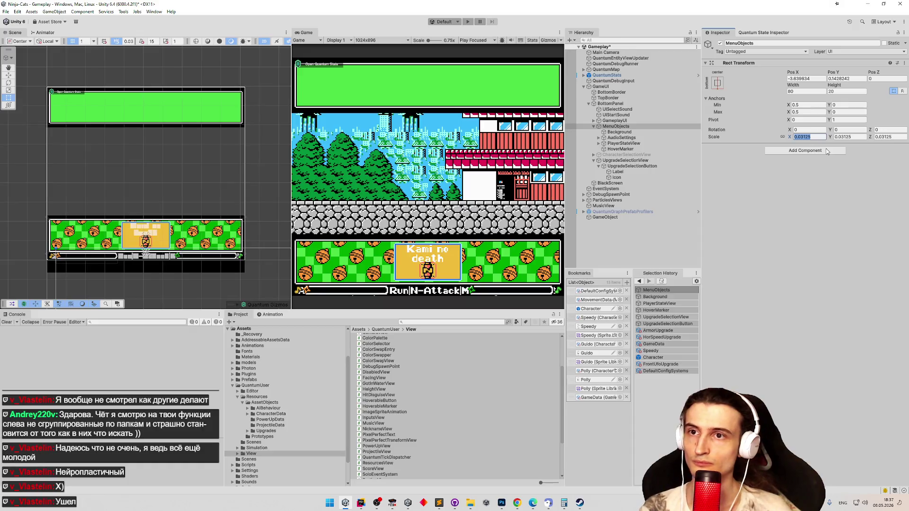
{"action": "type", "text": "1"}
{"action": "key", "text": "Tab"}
{"action": "type", "text": "1"}
{"action": "key", "text": "ctrl+z"}
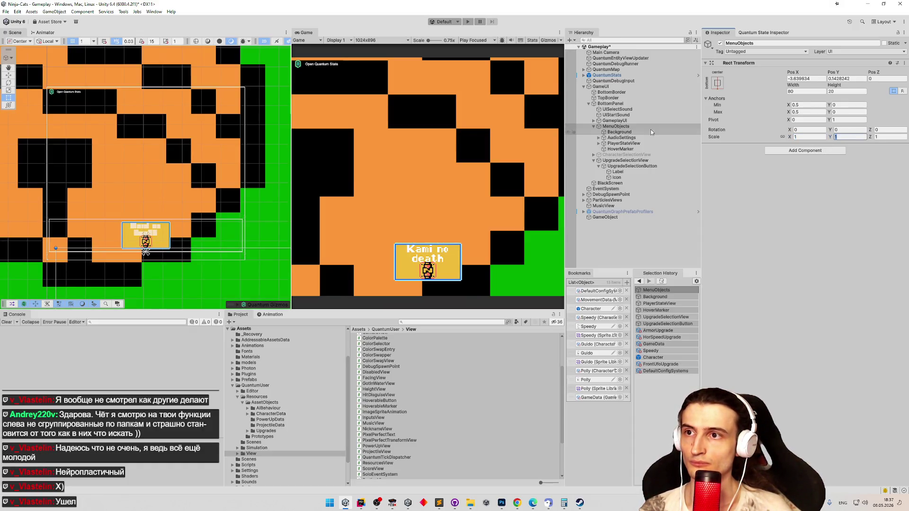
{"action": "type", "text": "1"}
{"action": "key", "text": "Tab"}
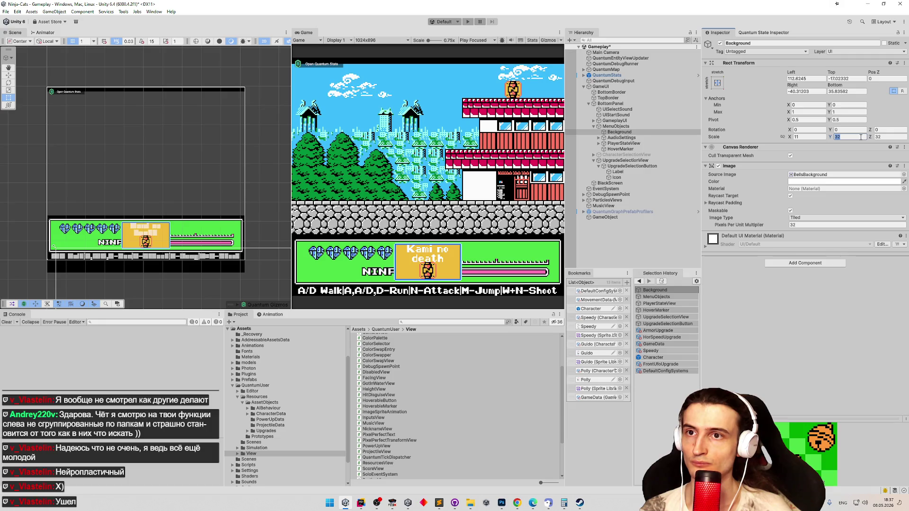
{"action": "key", "text": "ctrl+z"}
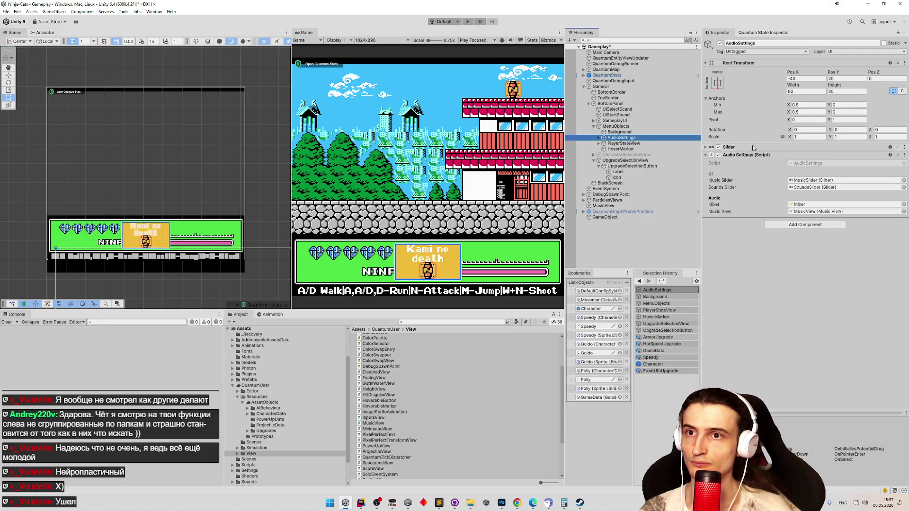
{"action": "left_click", "coordinate": [636, 143]}
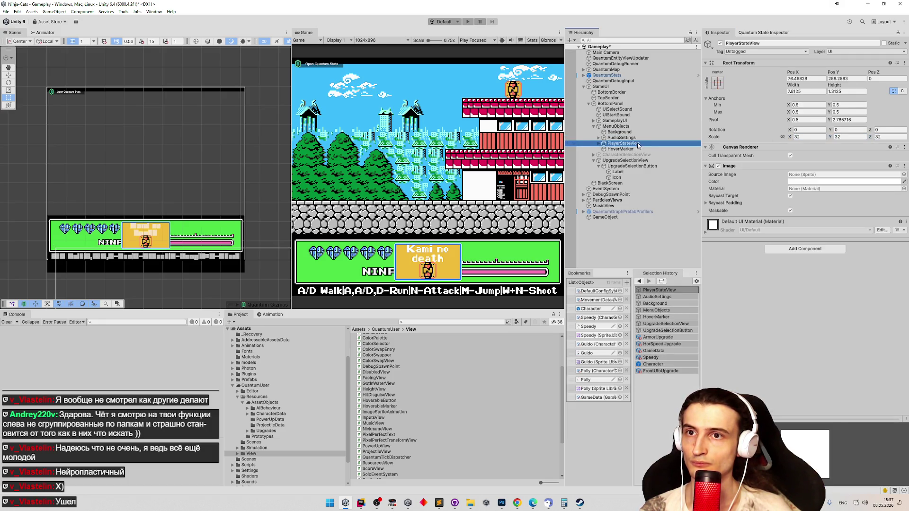
{"action": "left_click", "coordinate": [812, 138]}
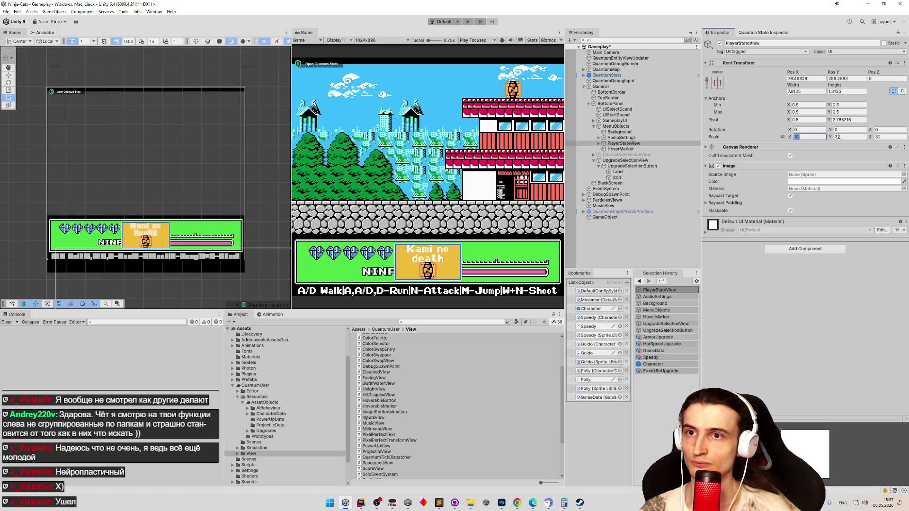
{"action": "type", "text": "1"}
{"action": "double_click", "coordinate": [637, 145]}
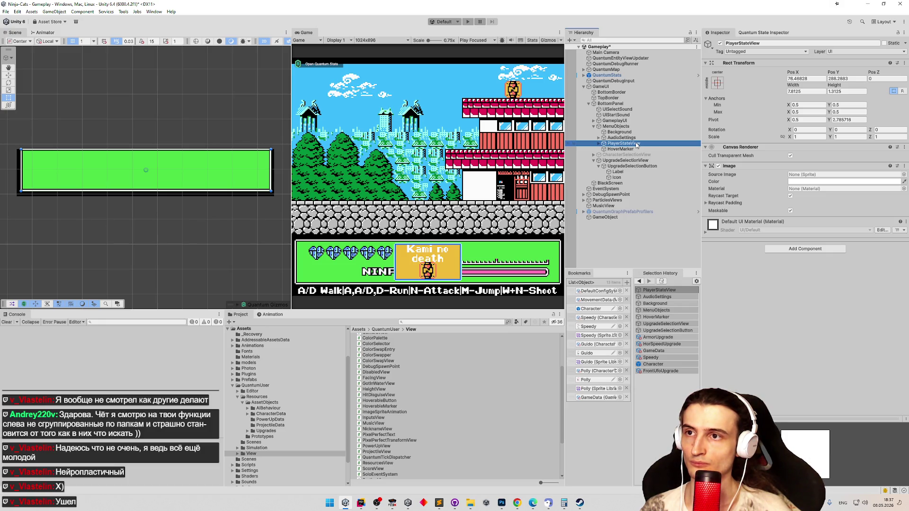
{"action": "key", "text": "Up"}
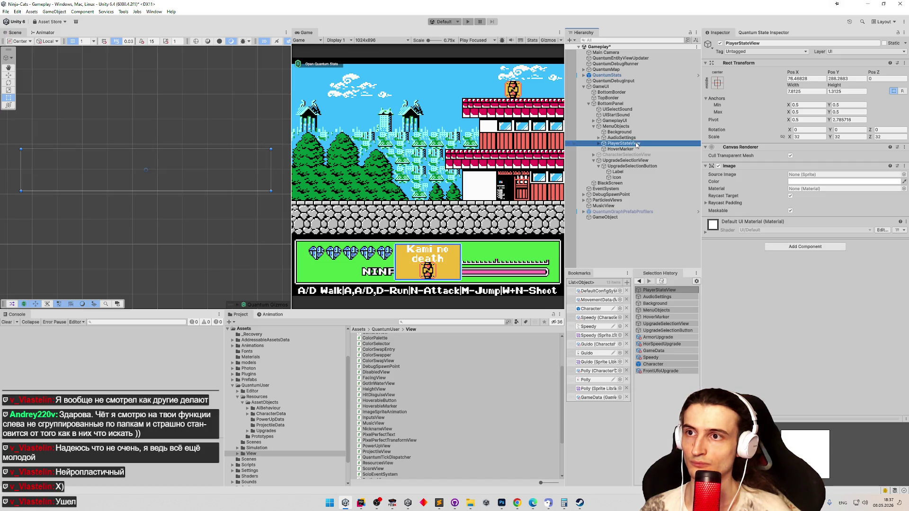
{"action": "key", "text": "Up"}
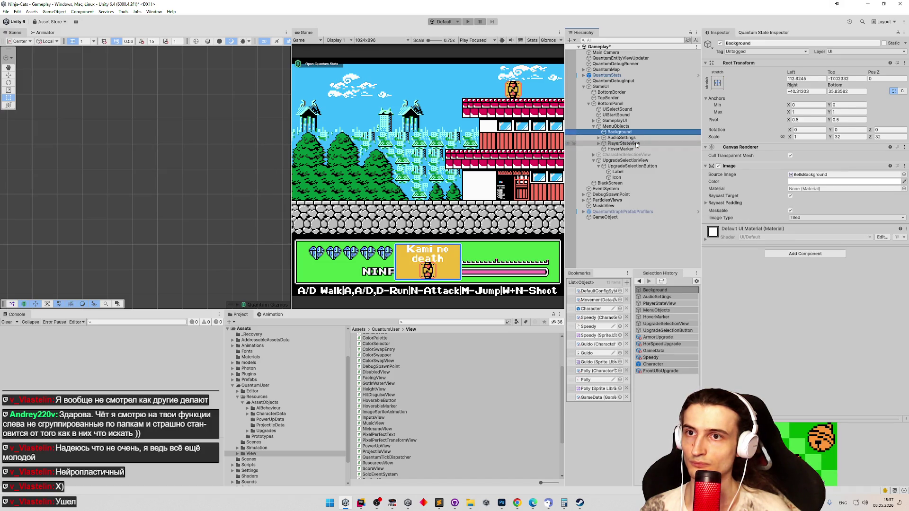
{"action": "key", "text": "Up"}
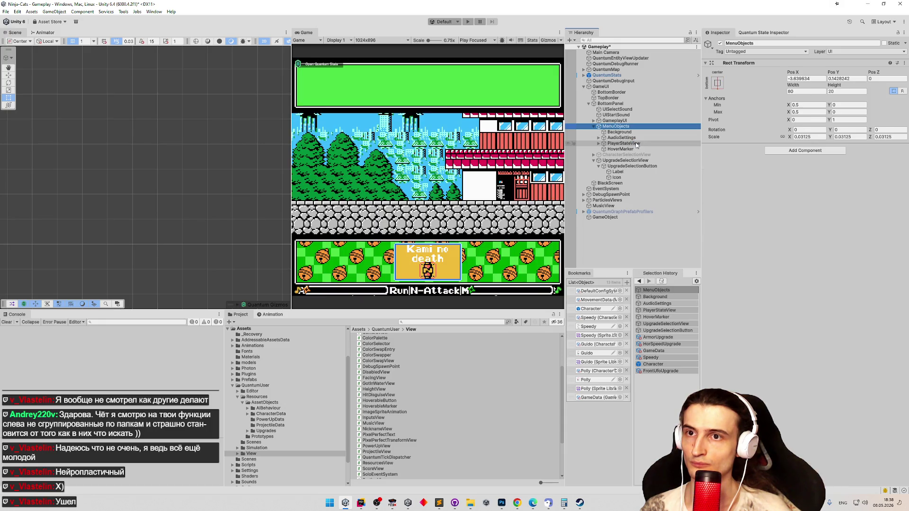
{"action": "double_click", "coordinate": [622, 144]}
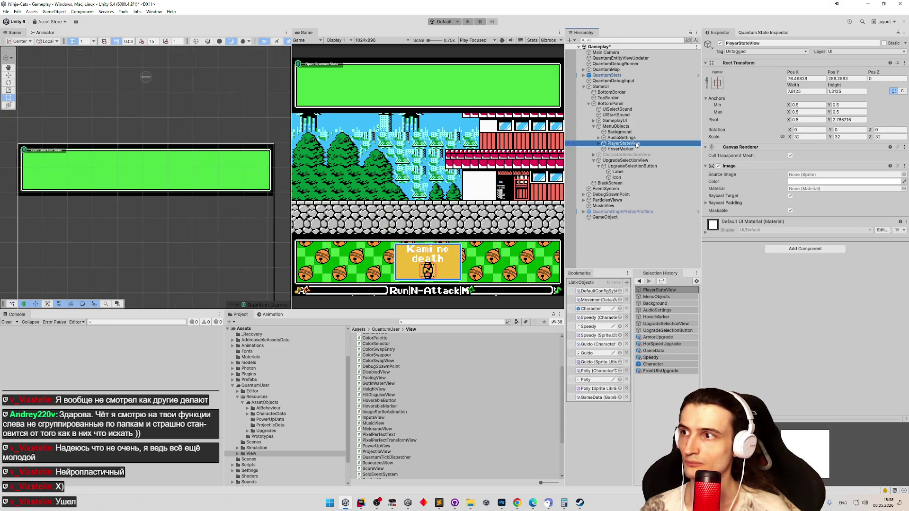
{"action": "key", "text": "y"}
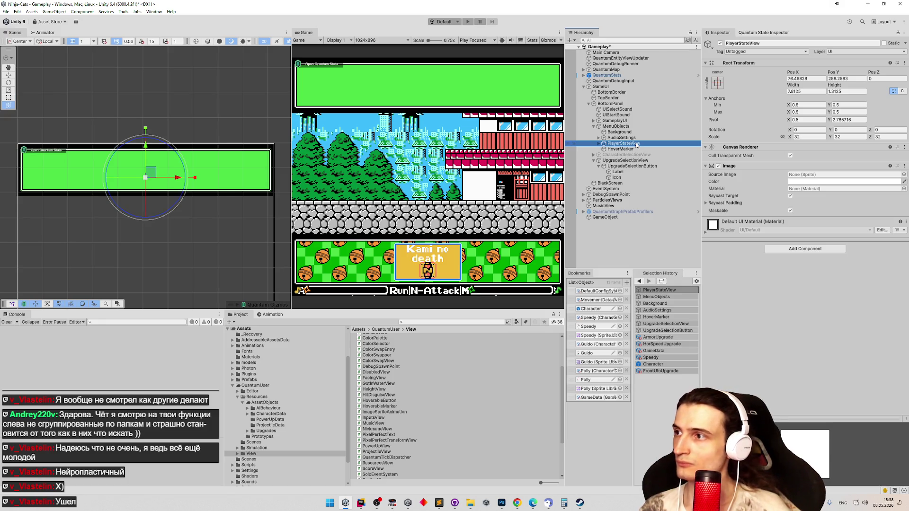
{"action": "key", "text": "Up"}
{"action": "key", "text": "f"}
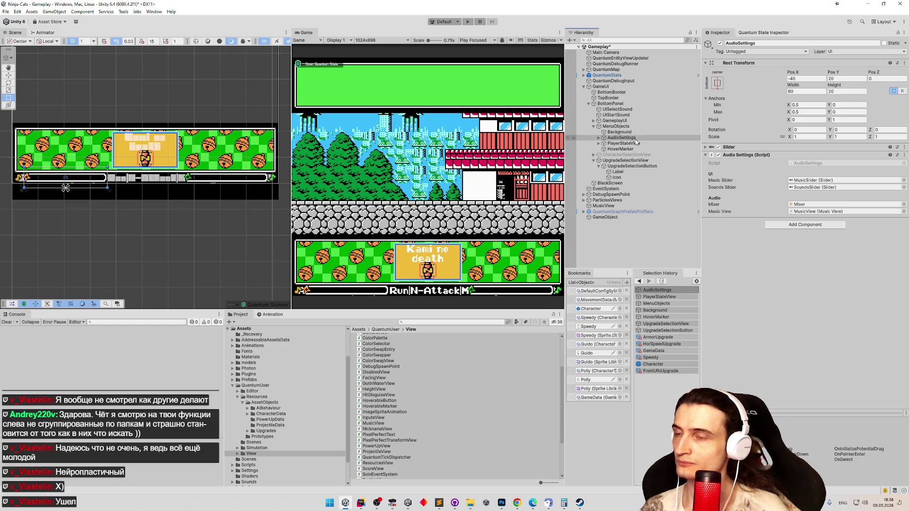
Move Background through HoverMarker under BottomPanel, undoing one misplaced drop
{"action": "left_click", "coordinate": [637, 131]}
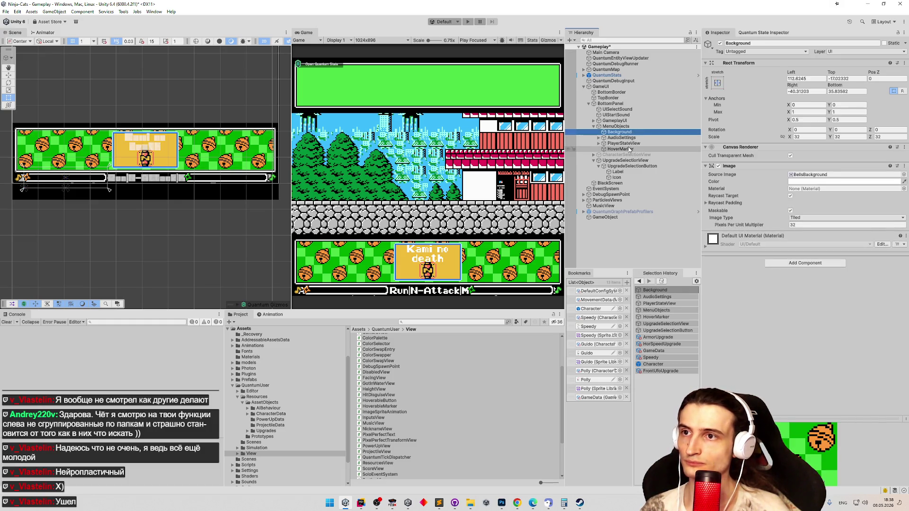
{"action": "left_click", "coordinate": [629, 149], "text": "shift"}
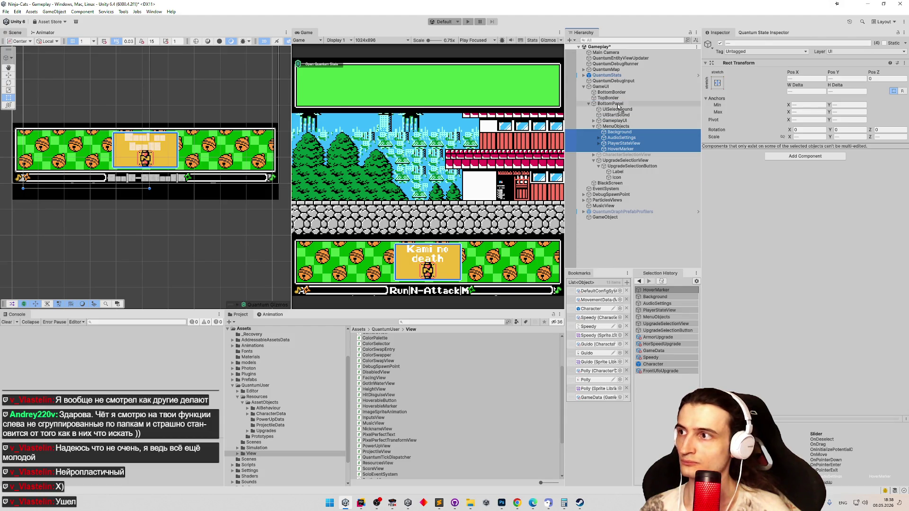
{"action": "left_click_drag", "start_coordinate": [621, 109], "coordinate": [618, 107]}
{"action": "key", "text": "ctrl+z"}
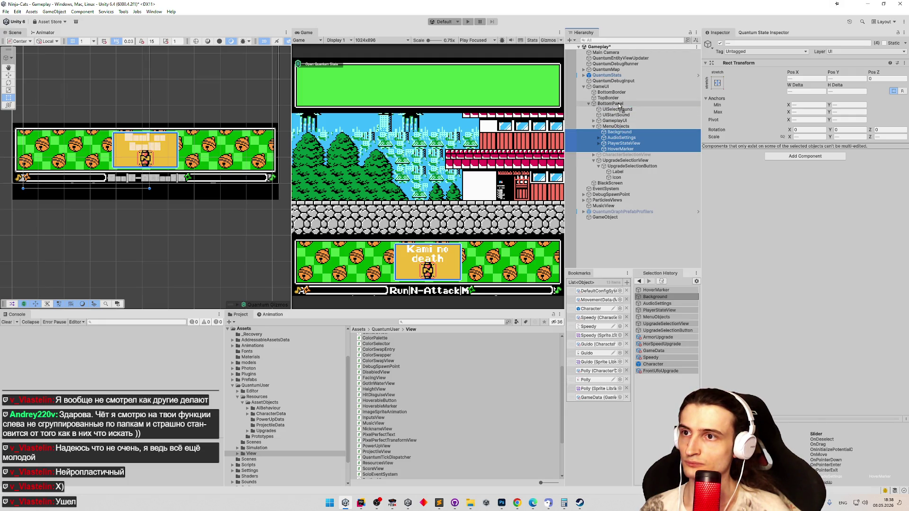
{"action": "left_click_drag", "start_coordinate": [621, 106], "coordinate": [621, 105]}
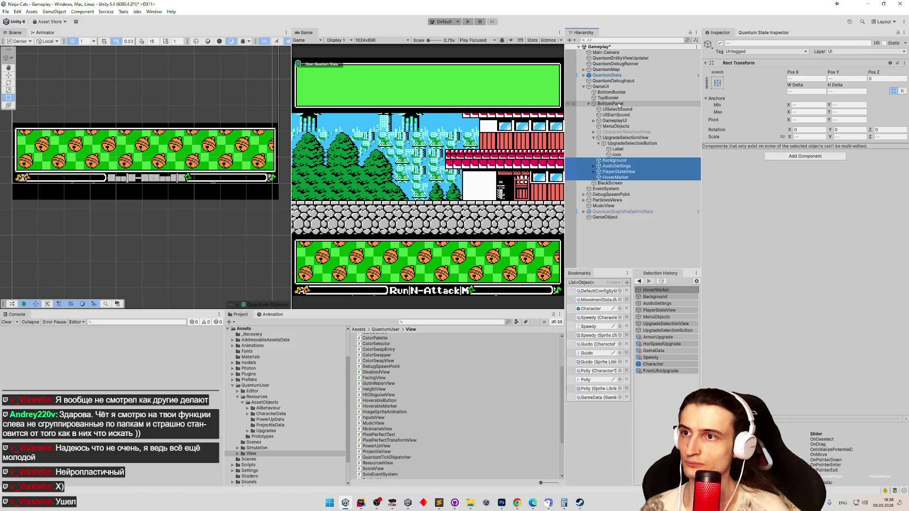
Reparent Background, AudioSettings, PlayerStateView and HoverMarker back under MenuObjects
{"action": "left_click", "coordinate": [628, 126]}
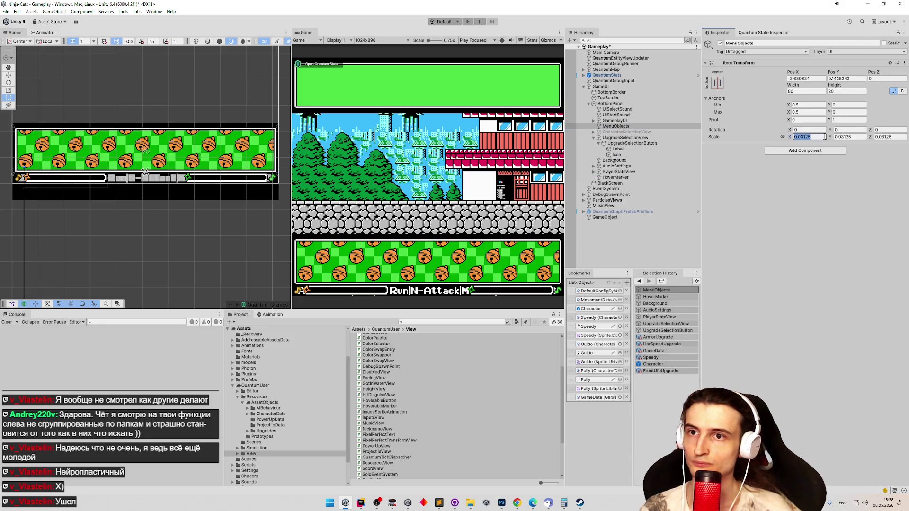
{"action": "left_click", "coordinate": [615, 160]}
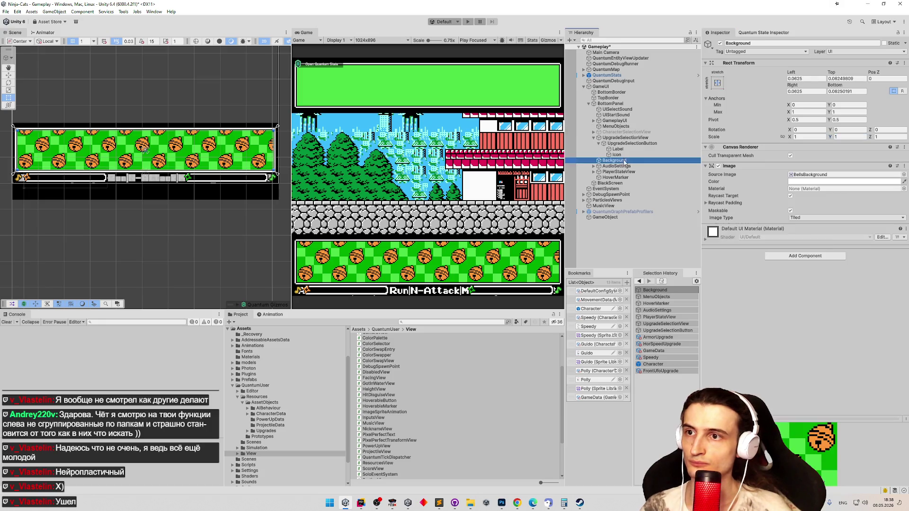
{"action": "left_click", "coordinate": [621, 178], "text": "shift"}
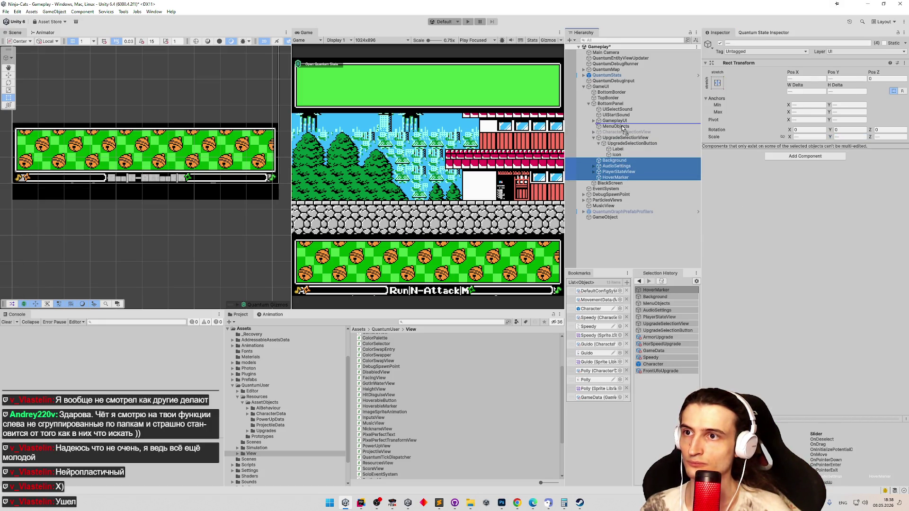
{"action": "left_click_drag", "start_coordinate": [622, 153], "coordinate": [626, 129]}
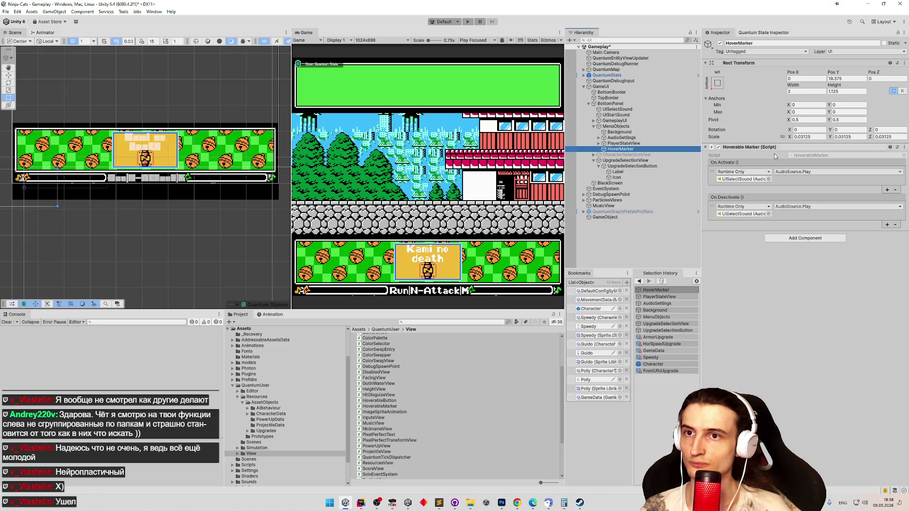
Reset HoverMarker's Rect Transform scale to 1, 1, 1 and frame it in the scene
{"action": "left_click", "coordinate": [803, 137]}
{"action": "type", "text": "1"}
{"action": "left_click", "coordinate": [845, 137]}
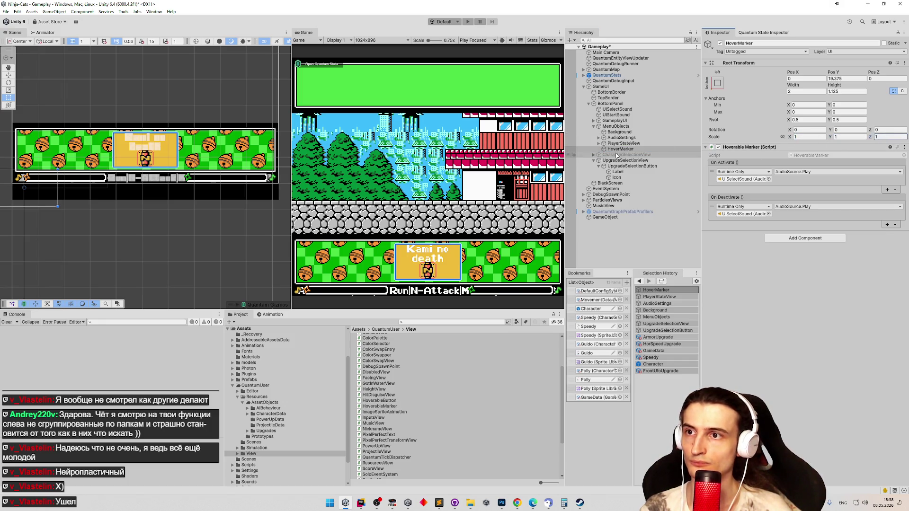
{"action": "double_click", "coordinate": [620, 149]}
{"action": "scroll", "coordinate": [107, 157], "scroll_direction": "down", "scroll_amount": 5}
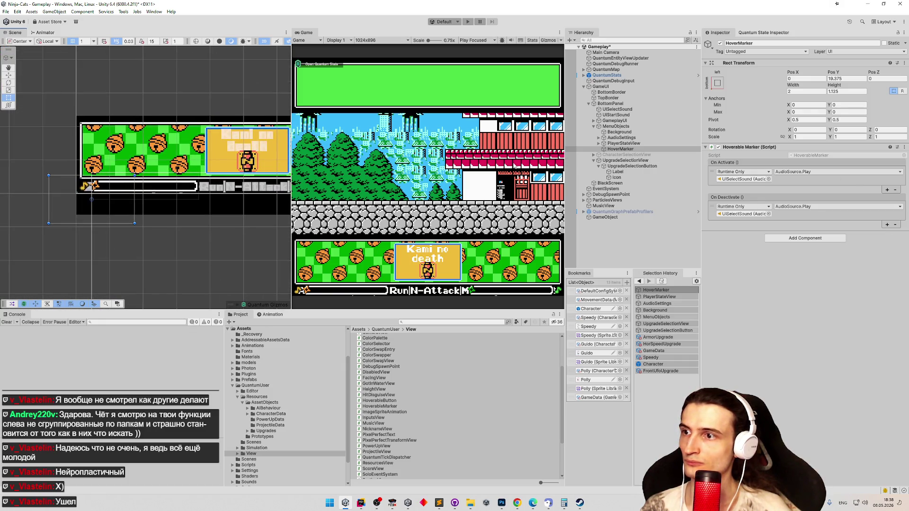
{"action": "left_click", "coordinate": [641, 148]}
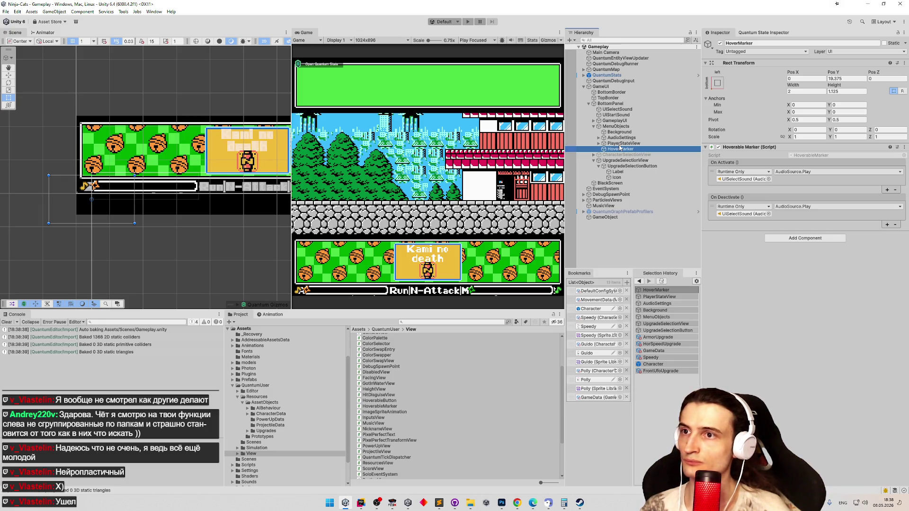
Browse AudioSettings' music slider children — background, handle, icon, Fill Area and Fill image
{"action": "left_click", "coordinate": [621, 137]}
{"action": "left_click", "coordinate": [598, 133]}
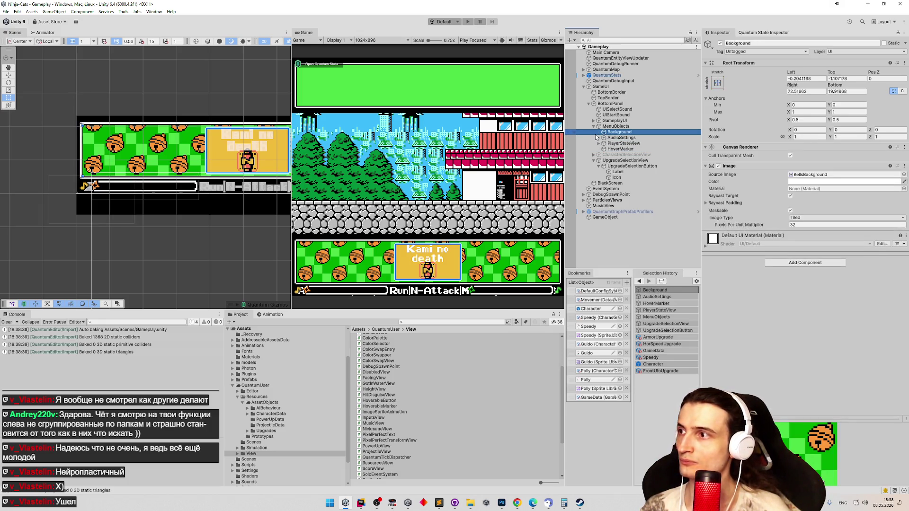
{"action": "left_click", "coordinate": [605, 138]}
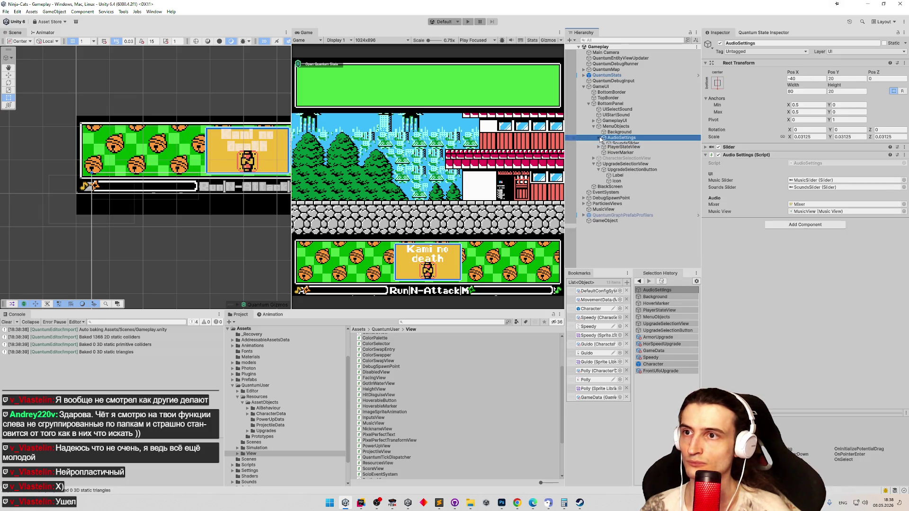
{"action": "left_click", "coordinate": [616, 144]}
{"action": "left_click", "coordinate": [603, 149]}
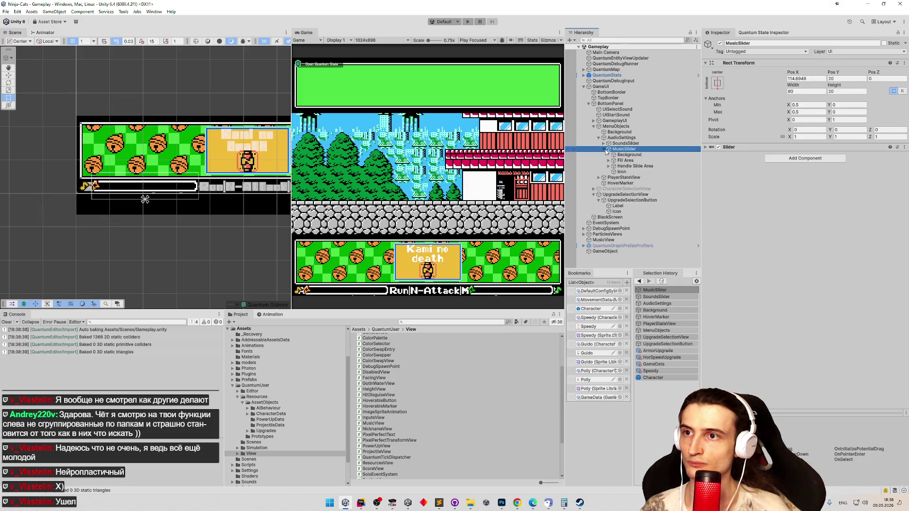
{"action": "left_click", "coordinate": [624, 160]}
{"action": "left_click", "coordinate": [615, 166]}
{"action": "left_click", "coordinate": [623, 172]}
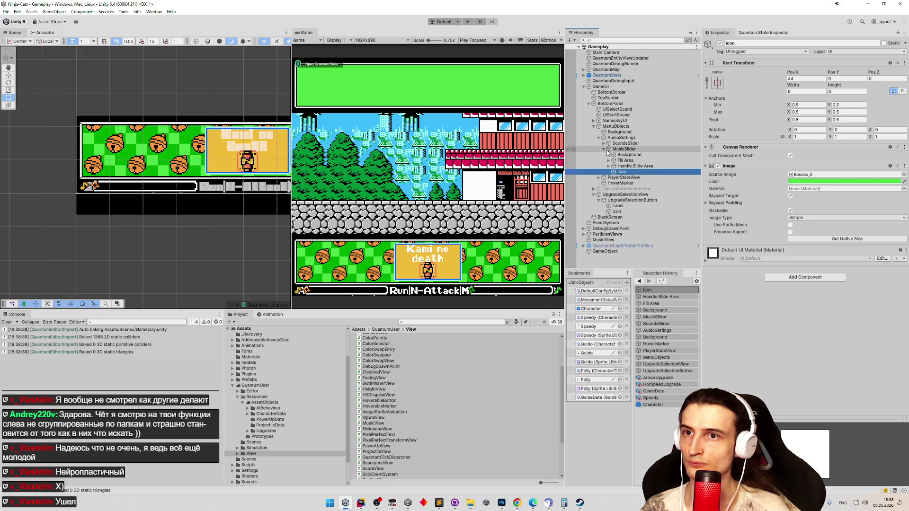
{"action": "left_click", "coordinate": [604, 150]}
{"action": "left_click", "coordinate": [623, 161]}
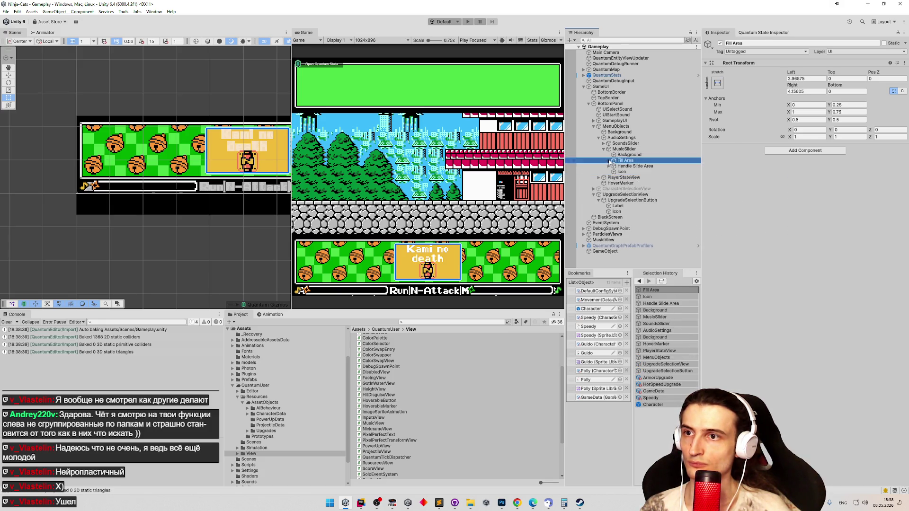
{"action": "left_click", "coordinate": [620, 166]}
{"action": "key", "text": "f"}
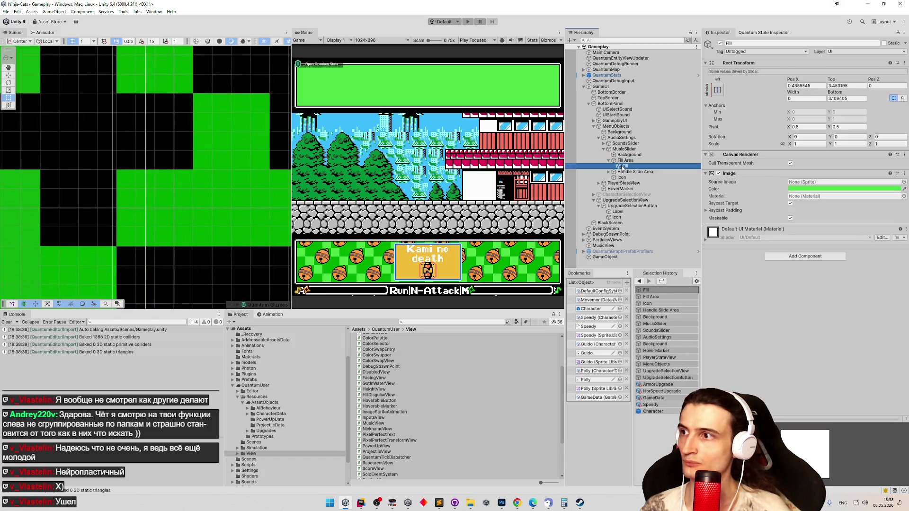
{"action": "scroll", "coordinate": [146, 179], "scroll_direction": "down", "scroll_amount": 3}
{"action": "scroll", "coordinate": [145, 180], "scroll_direction": "down", "scroll_amount": 3}
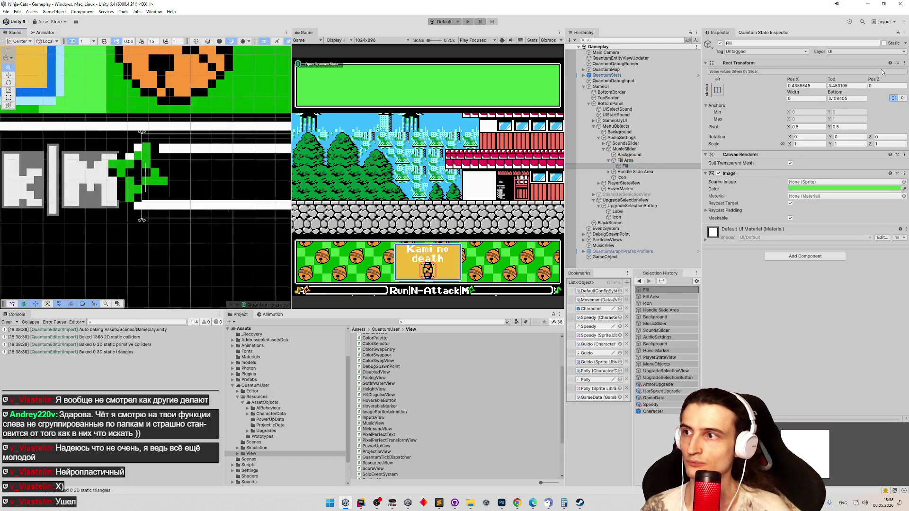
{"action": "scroll", "coordinate": [146, 179], "scroll_direction": "down", "scroll_amount": 3}
{"action": "scroll", "coordinate": [146, 179], "scroll_direction": "down", "scroll_amount": 3}
{"action": "scroll", "coordinate": [146, 179], "scroll_direction": "down", "scroll_amount": 5}
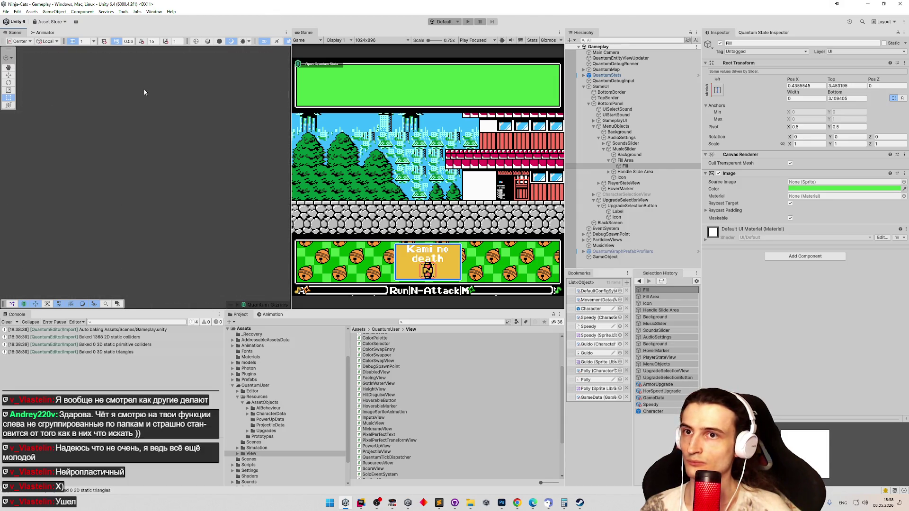
{"action": "key", "text": "f"}
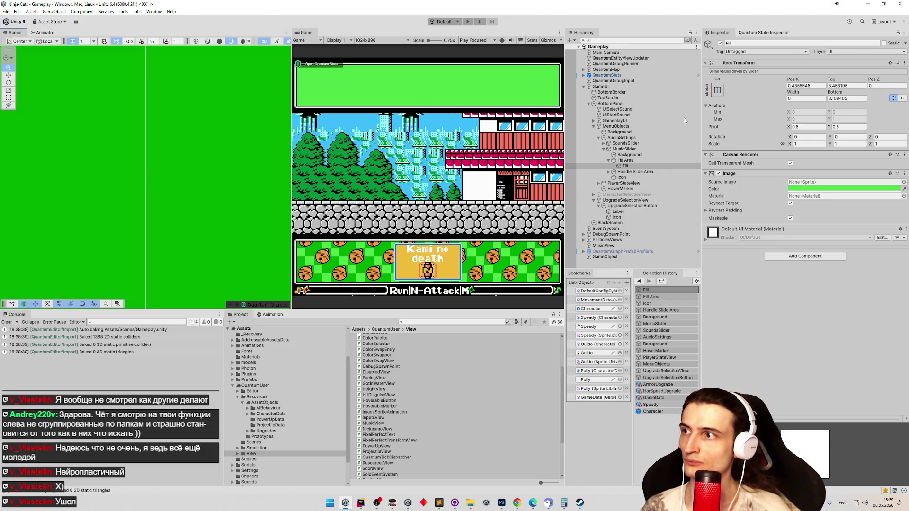
Inspect the SoundsSlider and AudioSettings script, collapse it, then start Play mode
{"action": "left_click", "coordinate": [625, 143]}
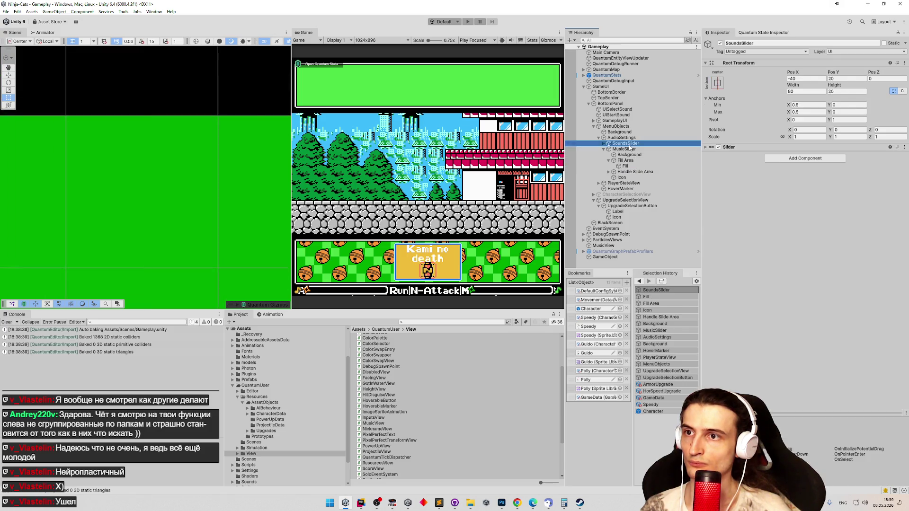
{"action": "key", "text": "f"}
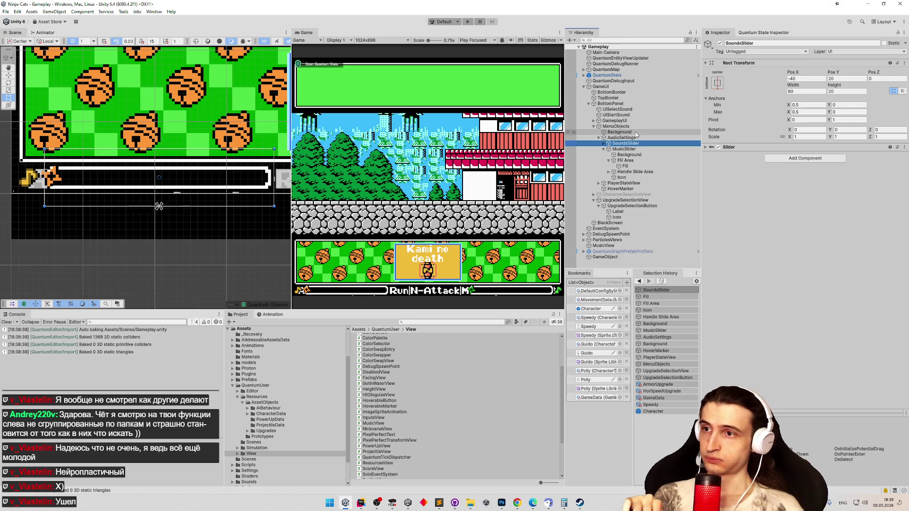
{"action": "left_click", "coordinate": [630, 137]}
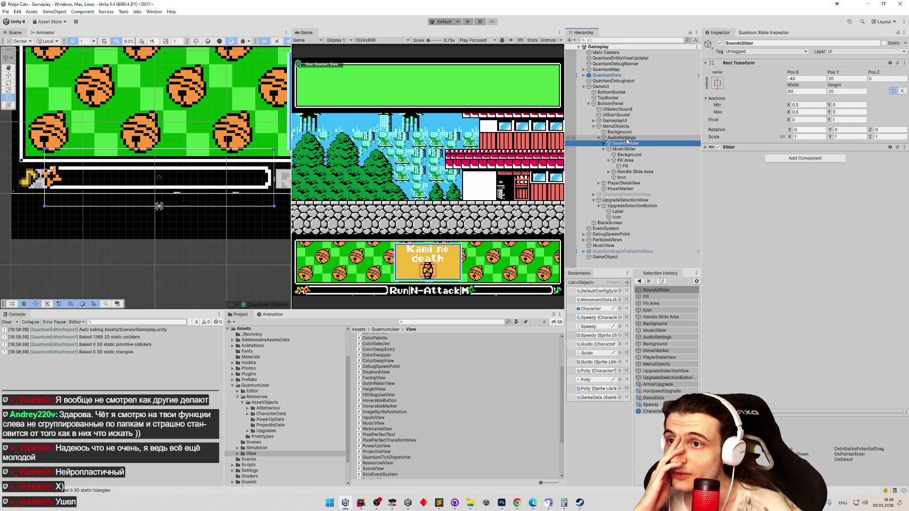
{"action": "left_click", "coordinate": [599, 137]}
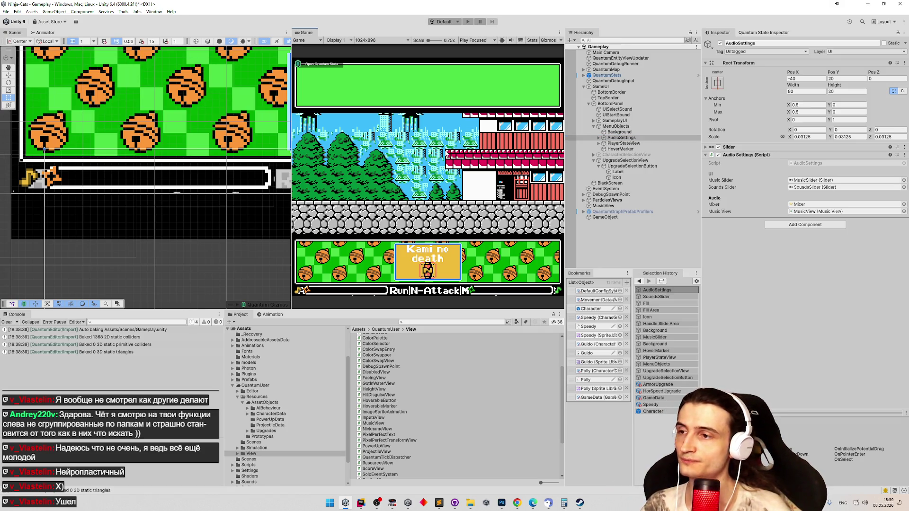
{"action": "key", "text": "ctrl+p"}
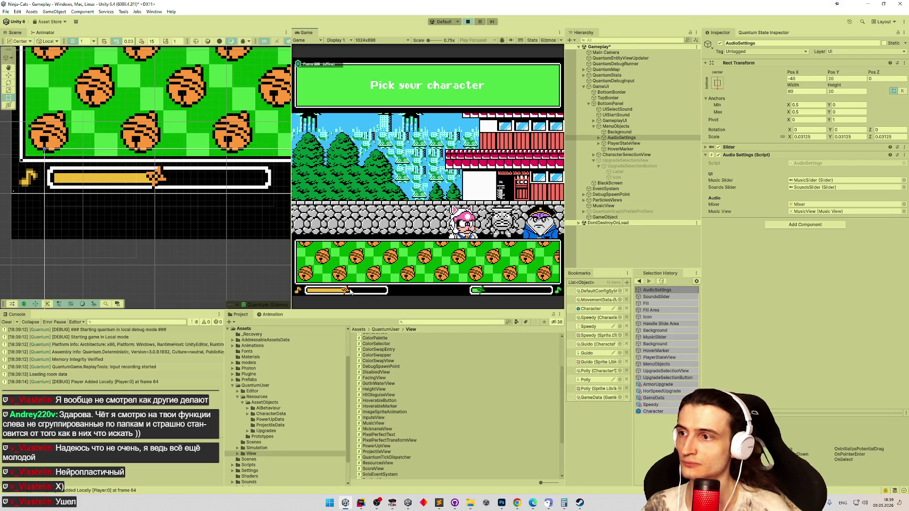
Lower the music volume, stop the game, and drag HoverMarker over the Kami no death card
{"action": "left_click_drag", "start_coordinate": [350, 291], "coordinate": [317, 297]}
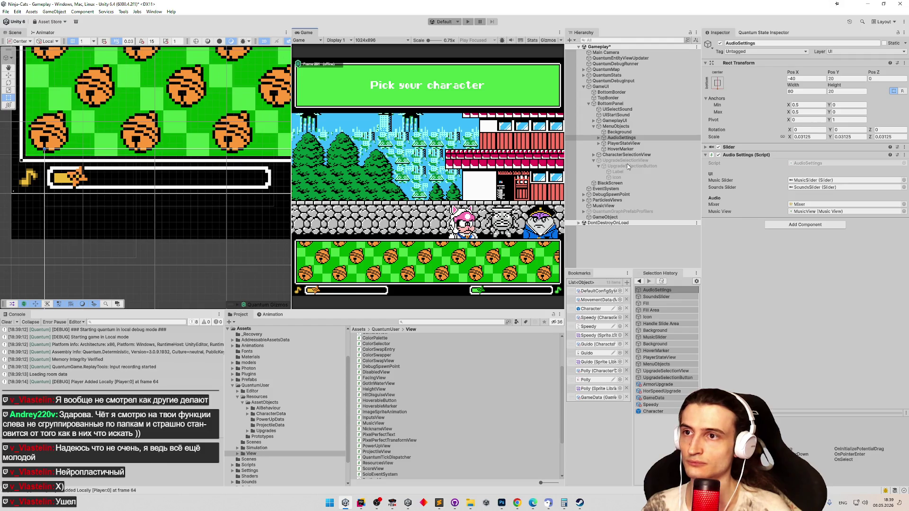
{"action": "left_click", "coordinate": [620, 148]}
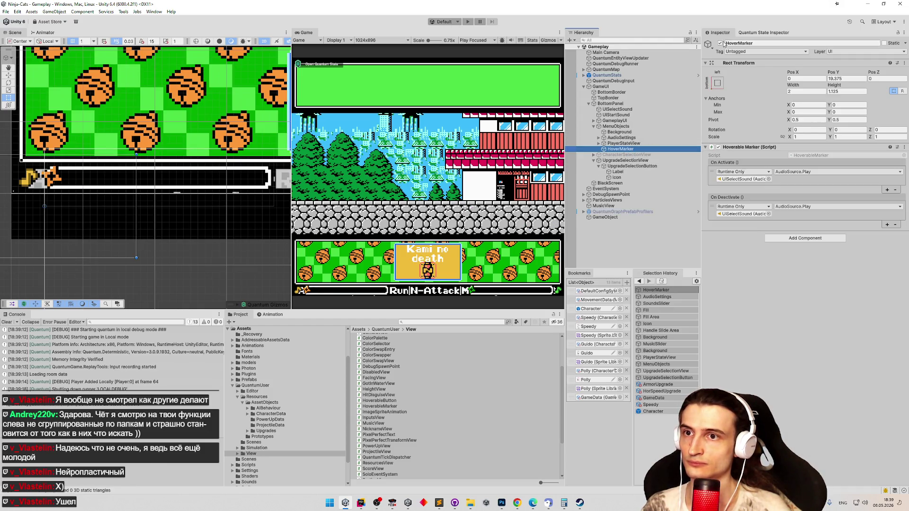
{"action": "left_click", "coordinate": [646, 150]}
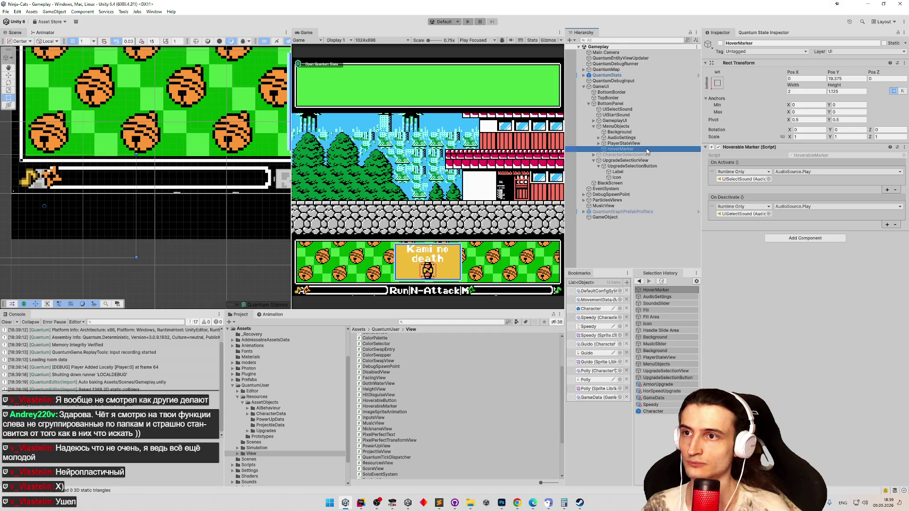
{"action": "double_click", "coordinate": [620, 149]}
{"action": "scroll", "coordinate": [84, 196], "scroll_direction": "down", "scroll_amount": 2}
{"action": "scroll", "coordinate": [84, 197], "scroll_direction": "down", "scroll_amount": 3}
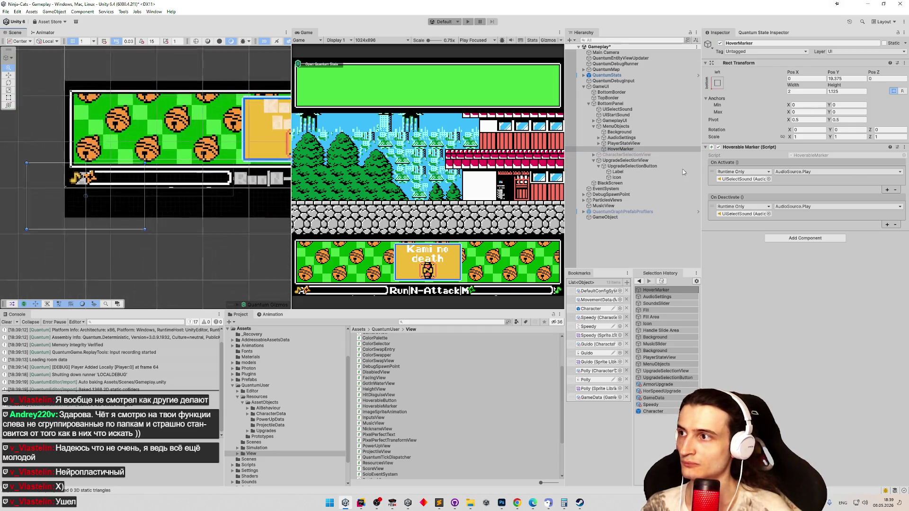
{"action": "scroll", "coordinate": [83, 197], "scroll_direction": "down", "scroll_amount": 2}
{"action": "left_click_drag", "start_coordinate": [134, 189], "coordinate": [281, 140]}
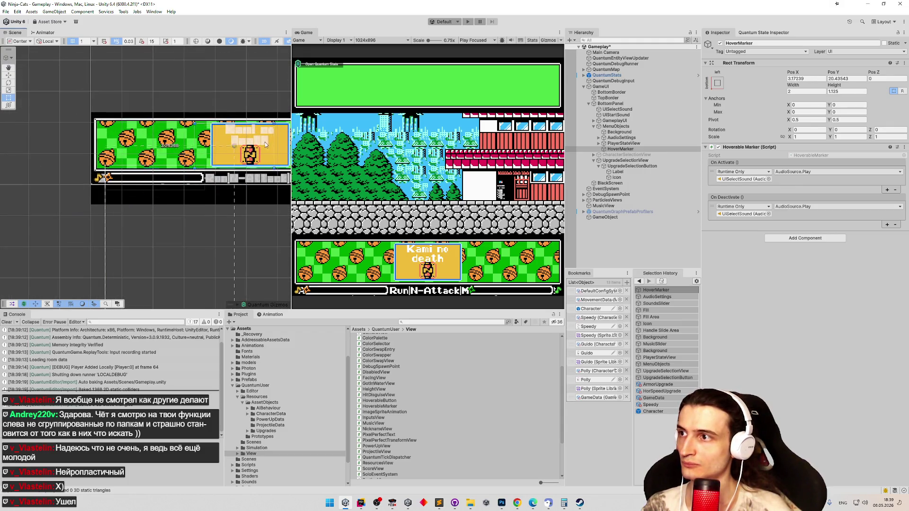
{"action": "scroll", "coordinate": [213, 156], "scroll_direction": "up", "scroll_amount": 2}
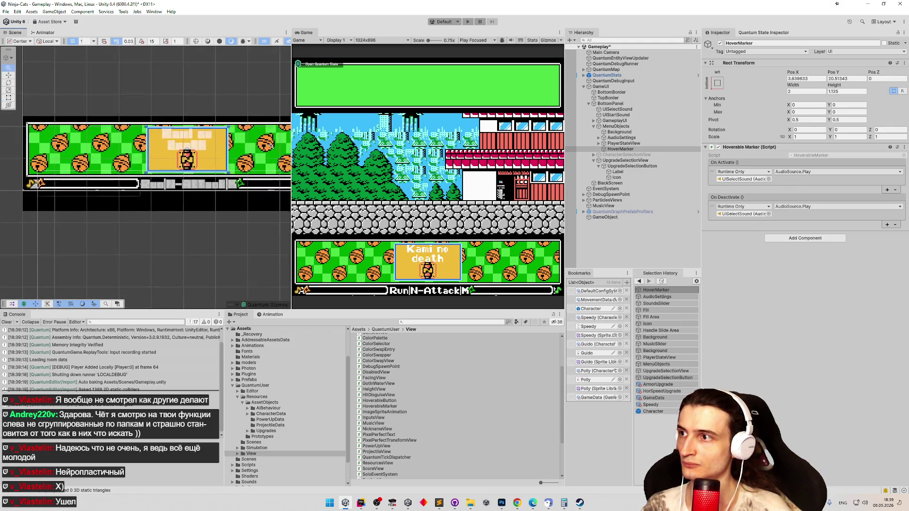
{"action": "scroll", "coordinate": [185, 163], "scroll_direction": "up", "scroll_amount": 2}
{"action": "scroll", "coordinate": [163, 170], "scroll_direction": "up", "scroll_amount": 1}
{"action": "scroll", "coordinate": [163, 169], "scroll_direction": "up", "scroll_amount": 1}
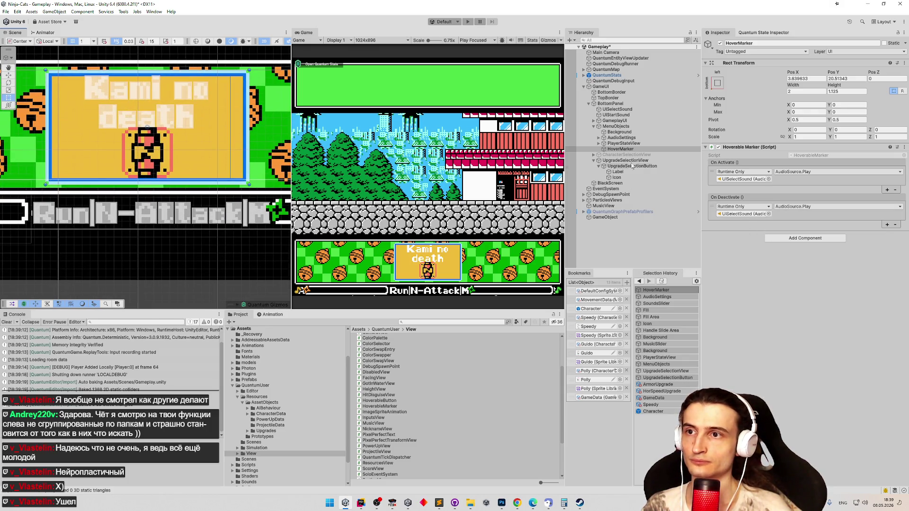
Create an empty child under HoverMarker and rename it from pawMarker to MarkerImage
{"action": "right_click", "coordinate": [645, 150]}
{"action": "left_click", "coordinate": [660, 280]}
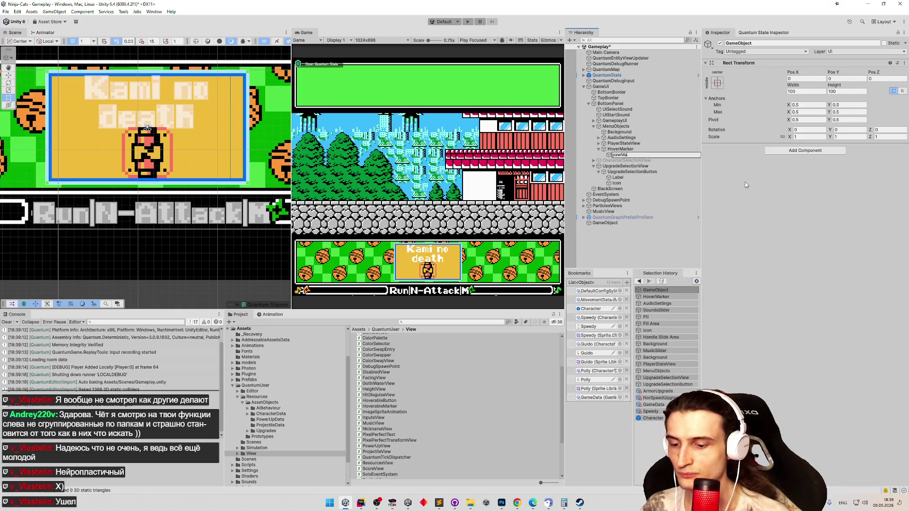
{"action": "key", "text": "Return"}
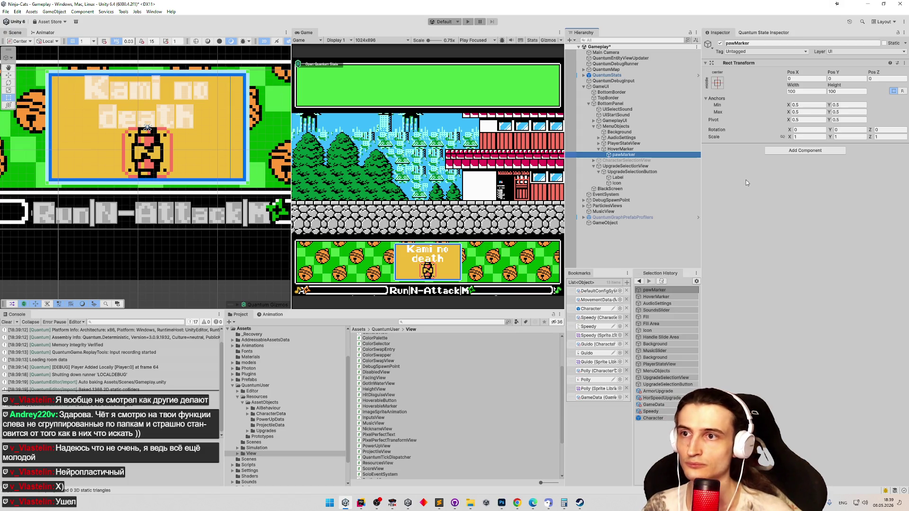
{"action": "left_click", "coordinate": [779, 150]}
{"action": "left_click", "coordinate": [670, 155]}
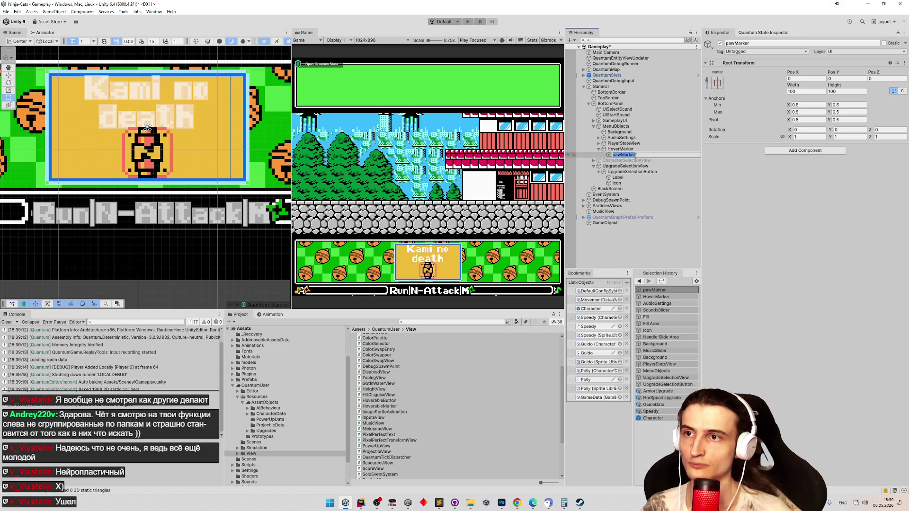
{"action": "type", "text": "Image"}
{"action": "key", "text": "Return"}
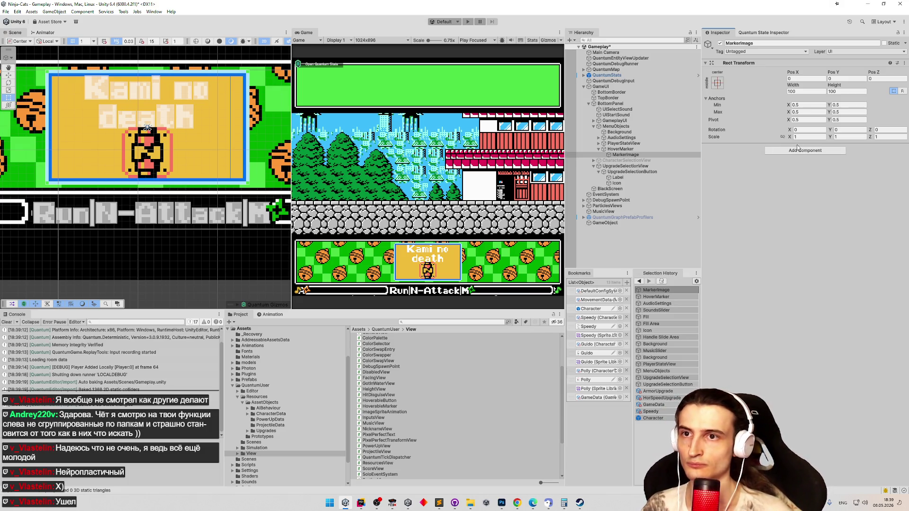
Add an Image component to MarkerImage and bring up its Source Image sprite picker
{"action": "left_click", "coordinate": [796, 150]}
{"action": "type", "text": "im"}
{"action": "key", "text": "Return"}
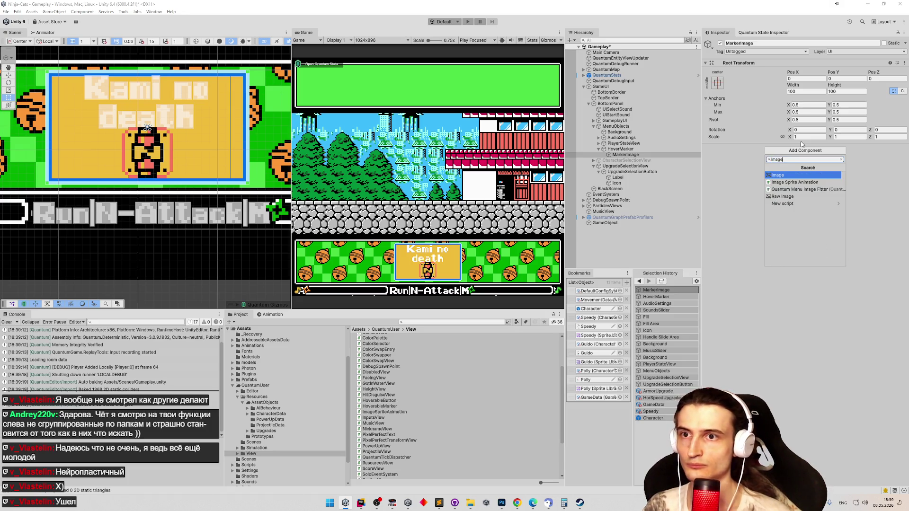
{"action": "left_click", "coordinate": [904, 175]}
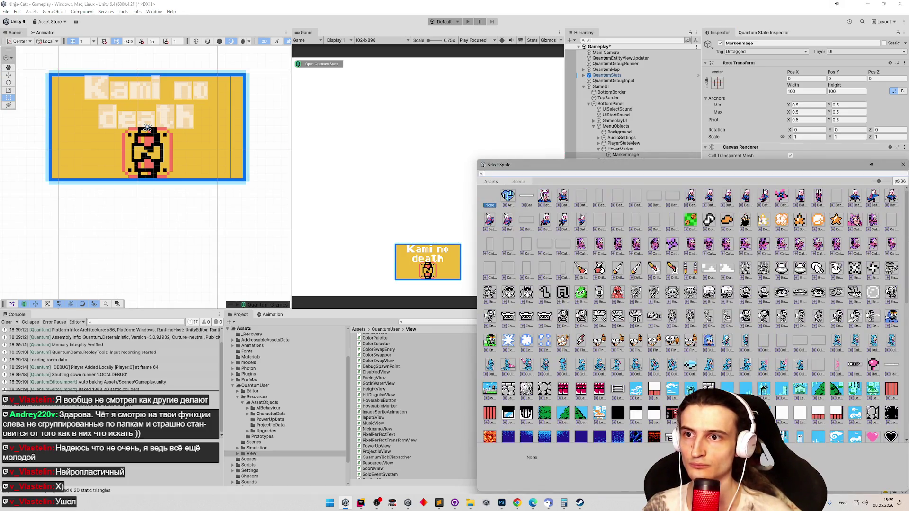
{"action": "scroll", "coordinate": [669, 300], "scroll_direction": "down", "scroll_amount": 5}
{"action": "scroll", "coordinate": [669, 303], "scroll_direction": "down", "scroll_amount": 5}
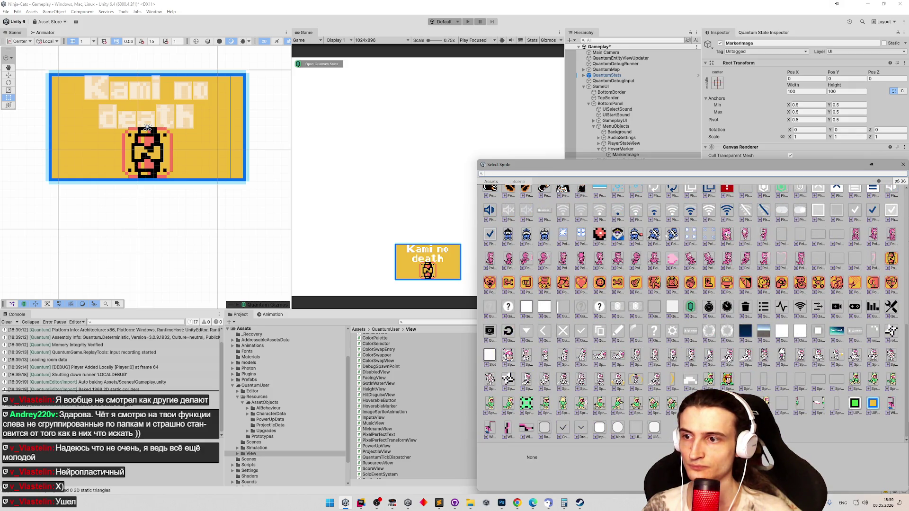
{"action": "scroll", "coordinate": [668, 313], "scroll_direction": "up", "scroll_amount": 3}
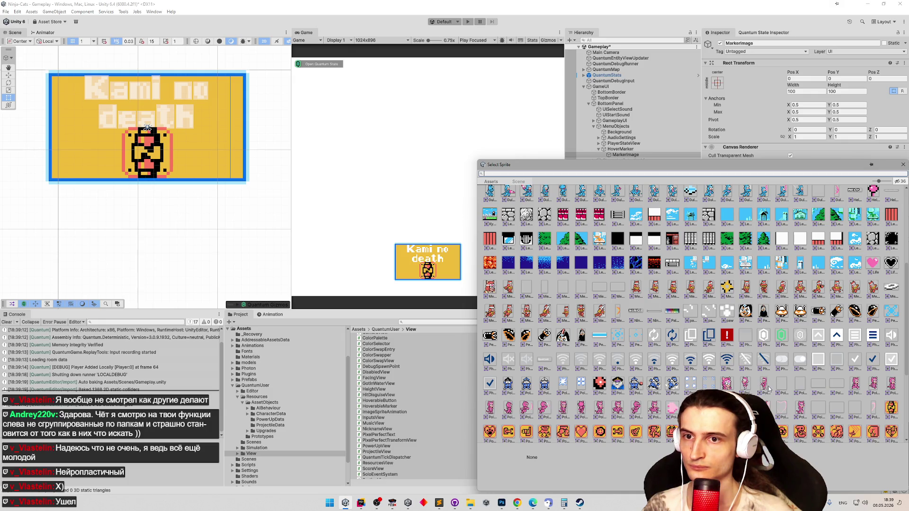
{"action": "scroll", "coordinate": [768, 388], "scroll_direction": "up", "scroll_amount": 2}
{"action": "scroll", "coordinate": [768, 388], "scroll_direction": "up", "scroll_amount": 2}
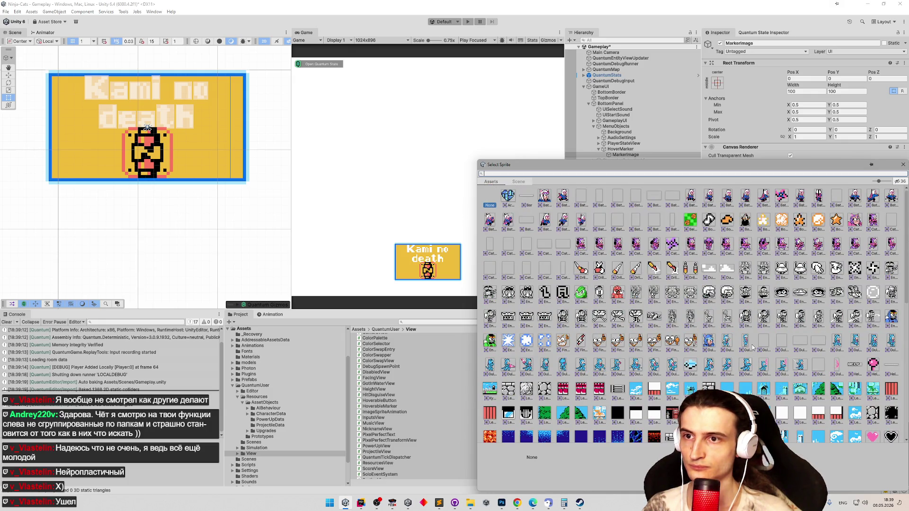
{"action": "scroll", "coordinate": [695, 340], "scroll_direction": "down", "scroll_amount": 5}
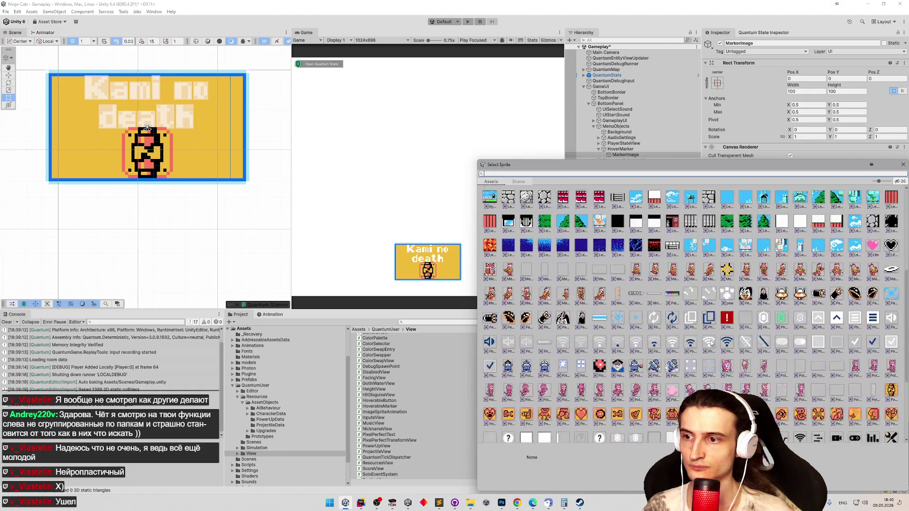
{"action": "scroll", "coordinate": [695, 340], "scroll_direction": "down", "scroll_amount": 5}
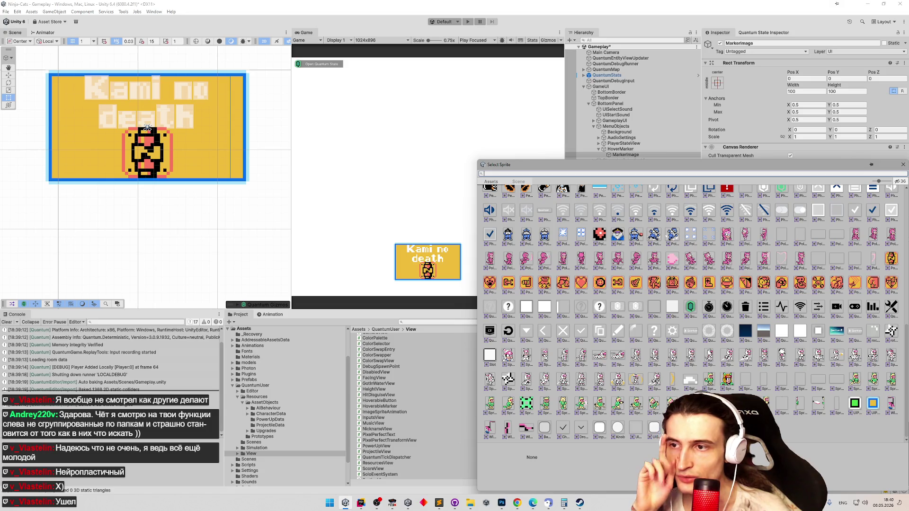
{"action": "scroll", "coordinate": [692, 312], "scroll_direction": "up", "scroll_amount": 3}
{"action": "scroll", "coordinate": [693, 313], "scroll_direction": "up", "scroll_amount": 2}
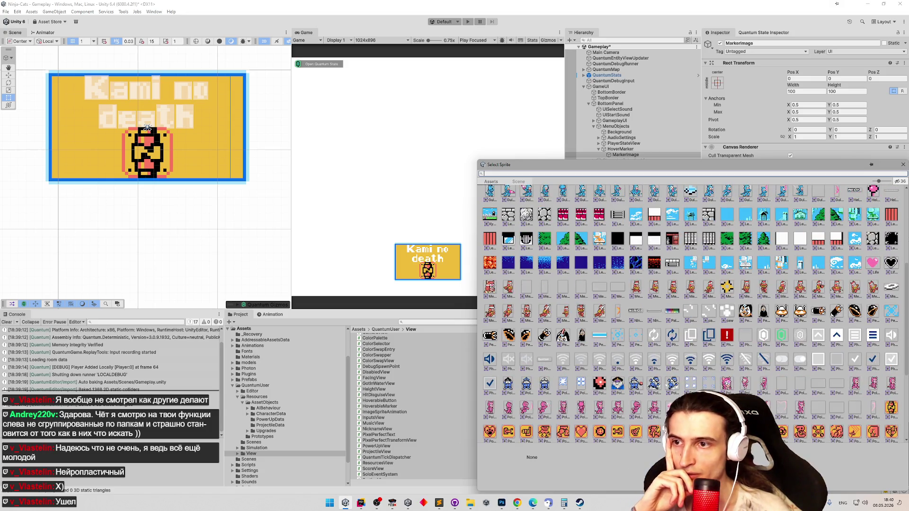
Assign the paw sprite to MarkerImage's Image and bring up its Color field
{"action": "double_click", "coordinate": [727, 311]}
{"action": "left_click", "coordinate": [845, 181]}
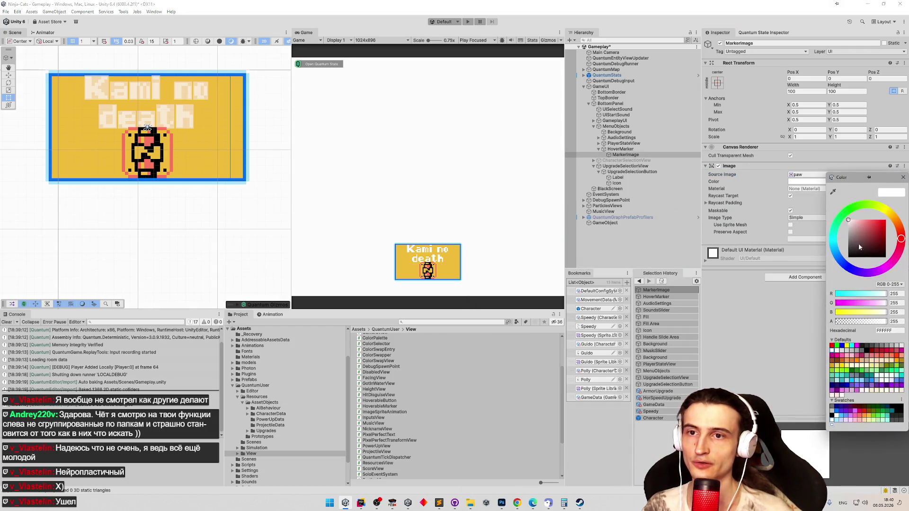
Tint the paw image black and close the colour picker
{"action": "left_click", "coordinate": [867, 257]}
{"action": "left_click", "coordinate": [902, 177]}
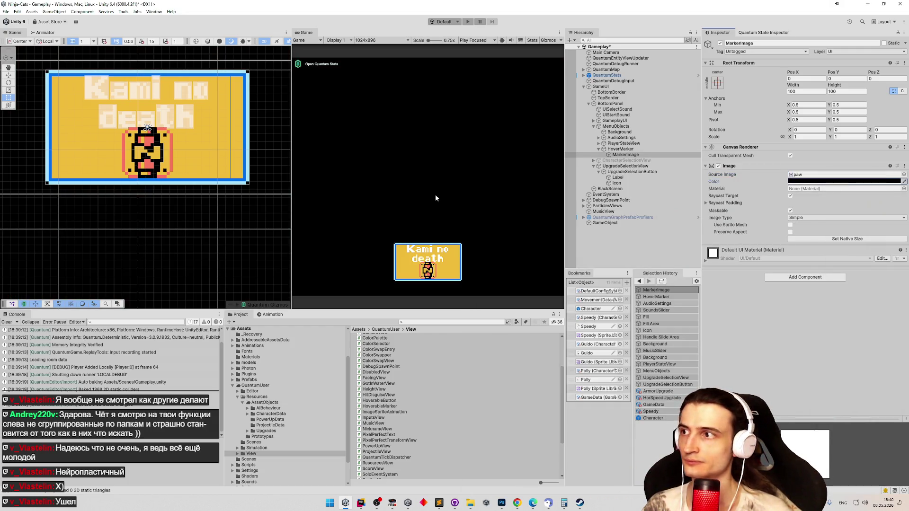
{"action": "left_click", "coordinate": [643, 155]}
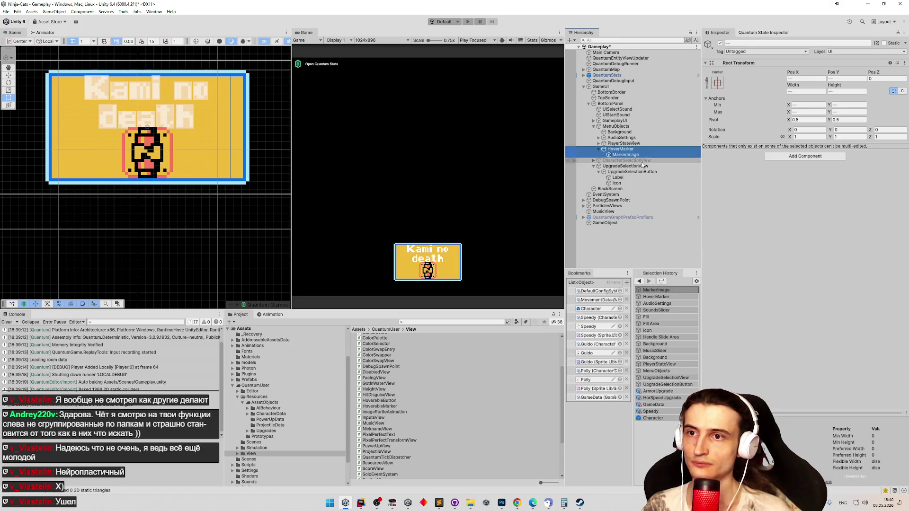
{"action": "key", "text": "Up"}
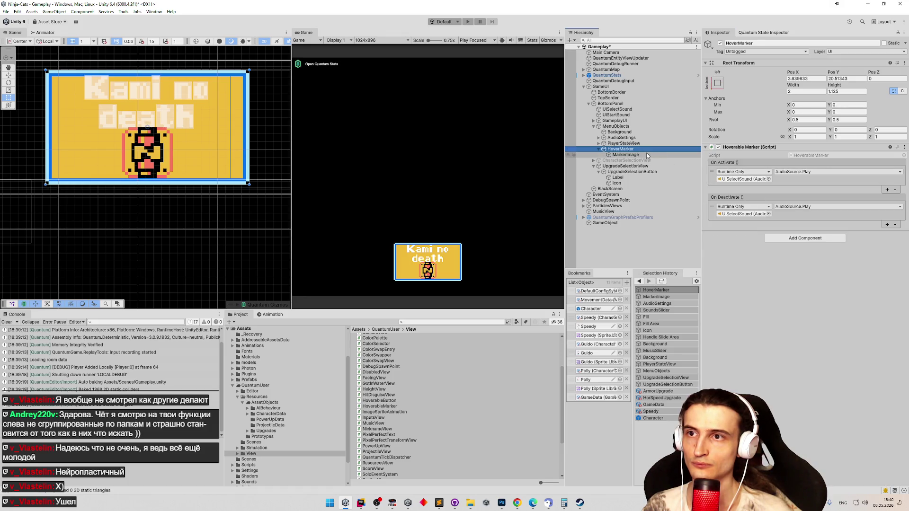
Frame MarkerImage and set its anchors to stretch and fill HoverMarker
{"action": "left_click", "coordinate": [646, 154]}
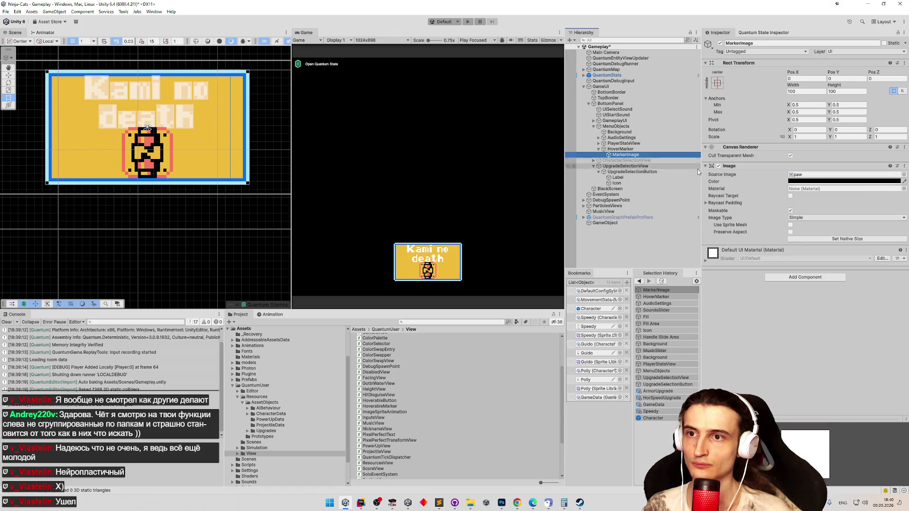
{"action": "key", "text": "f"}
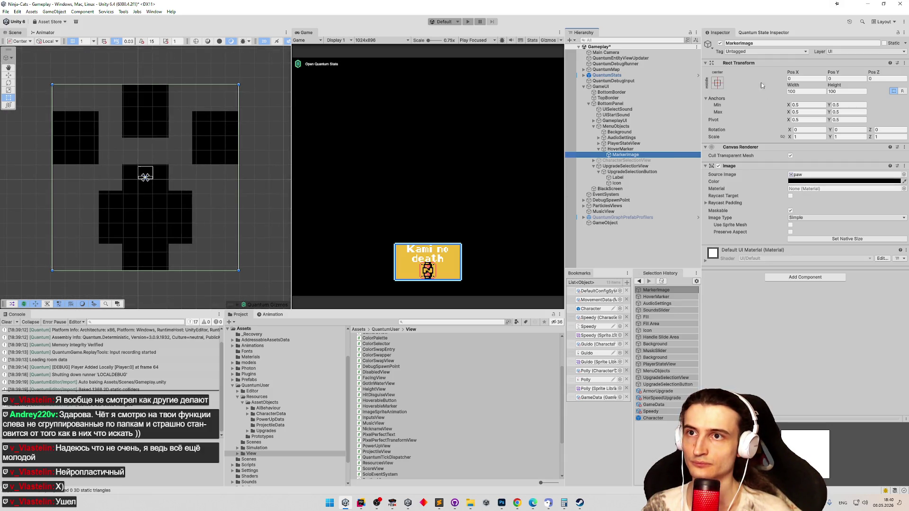
{"action": "left_click", "coordinate": [717, 82]}
{"action": "left_click", "coordinate": [793, 189]}
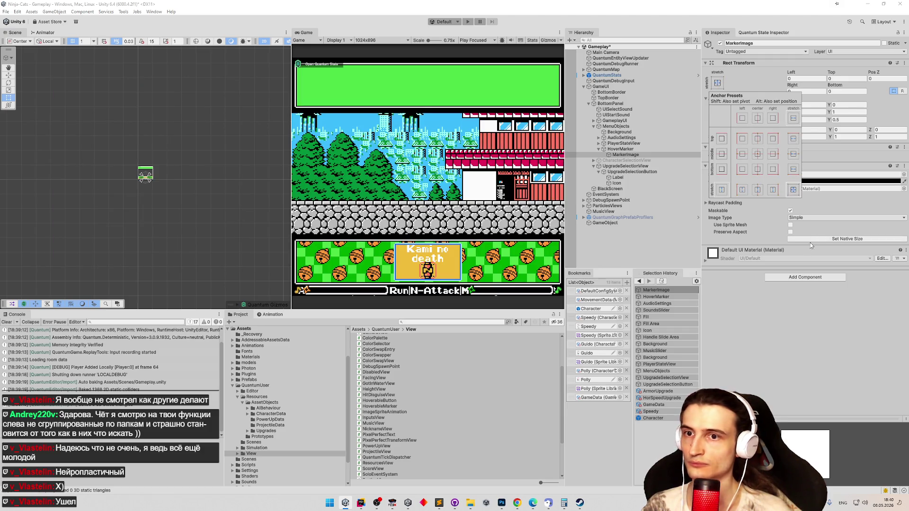
Enable Preserve Aspect on the paw Image and frame MarkerImage in the scene
{"action": "left_click", "coordinate": [791, 232]}
{"action": "double_click", "coordinate": [683, 154]}
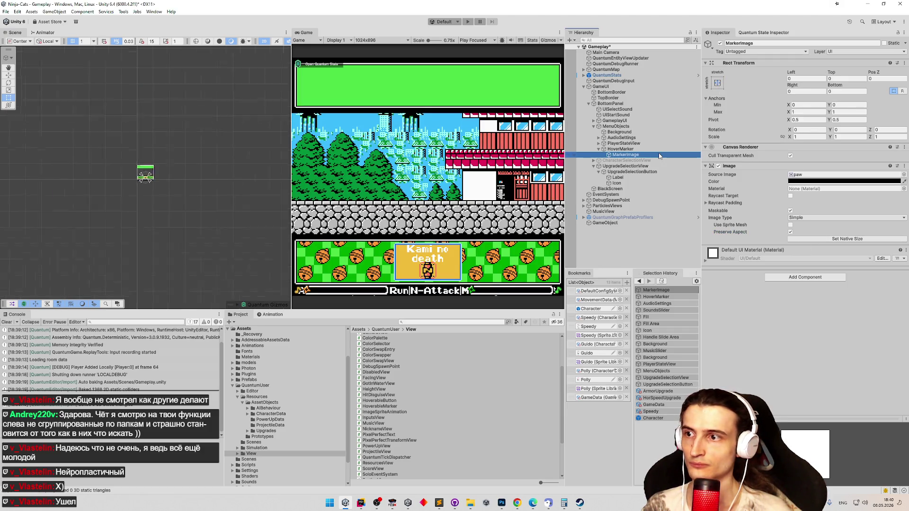
{"action": "scroll", "coordinate": [146, 178], "scroll_direction": "down", "scroll_amount": 5}
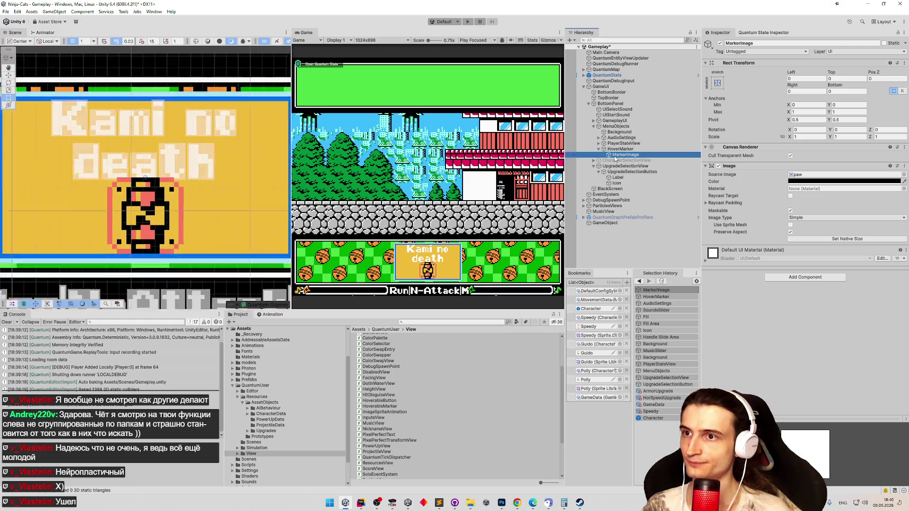
{"action": "scroll", "coordinate": [145, 178], "scroll_direction": "up", "scroll_amount": 2}
{"action": "left_click", "coordinate": [650, 155]}
{"action": "double_click", "coordinate": [650, 155]}
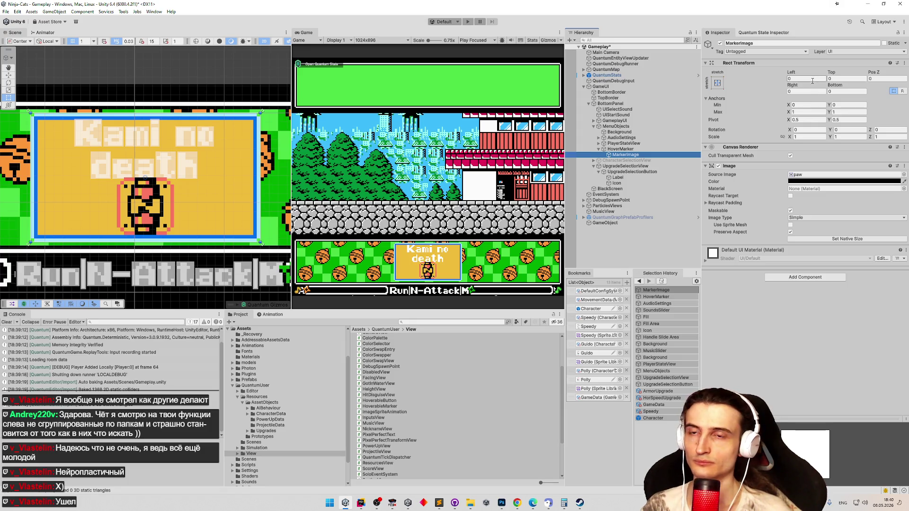
Anchor MarkerImage to middle-centre, giving a 2×2 rect at position 0,0
{"action": "left_click", "coordinate": [723, 83]}
{"action": "left_click", "coordinate": [758, 154]}
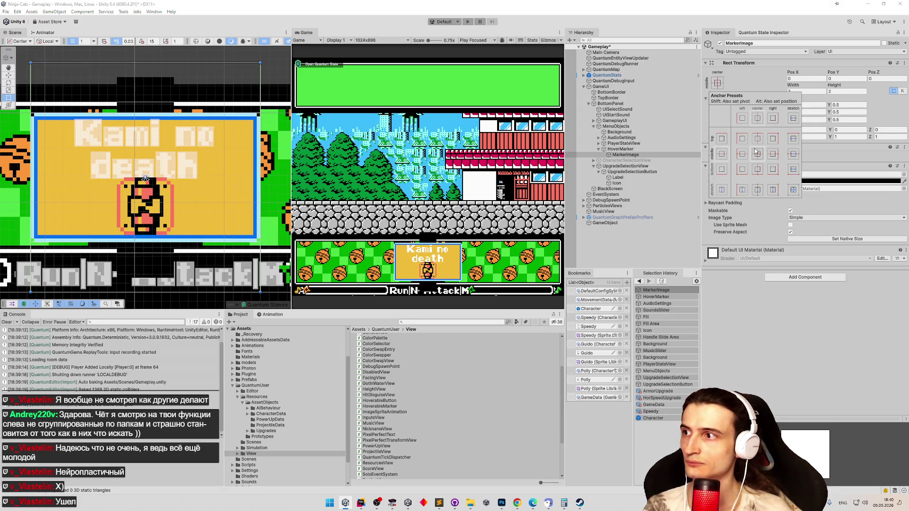
{"action": "left_click", "coordinate": [623, 155]}
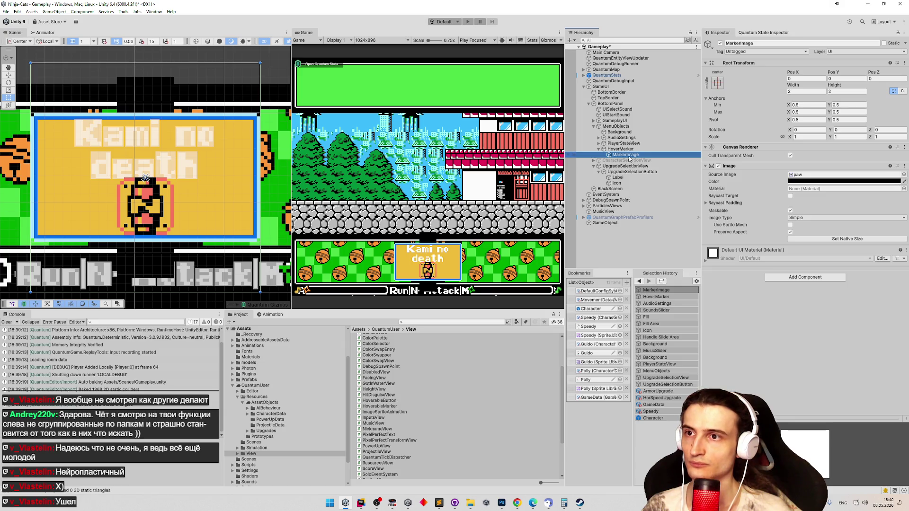
Drag UpgradeSelectionView under MenuObjects and select HoverMarker
{"action": "left_click_drag", "start_coordinate": [627, 153], "coordinate": [624, 126]}
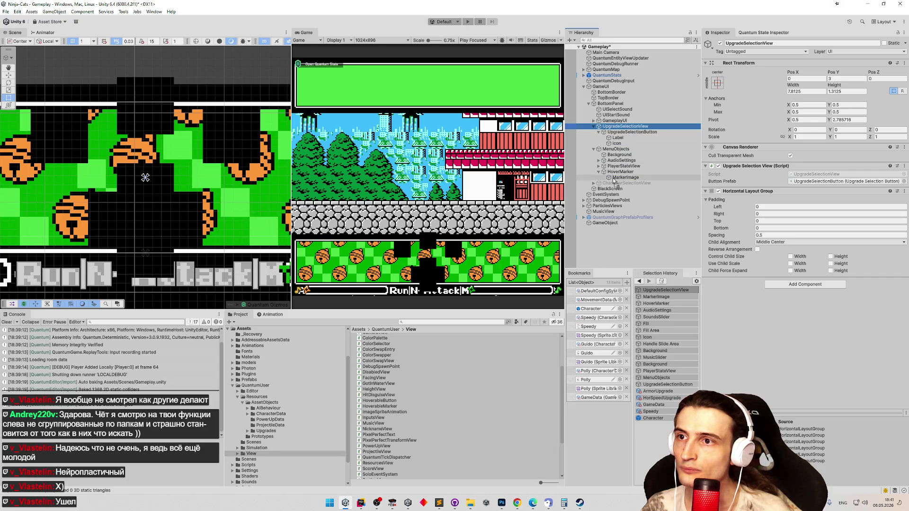
{"action": "left_click_drag", "start_coordinate": [628, 155], "coordinate": [599, 183]}
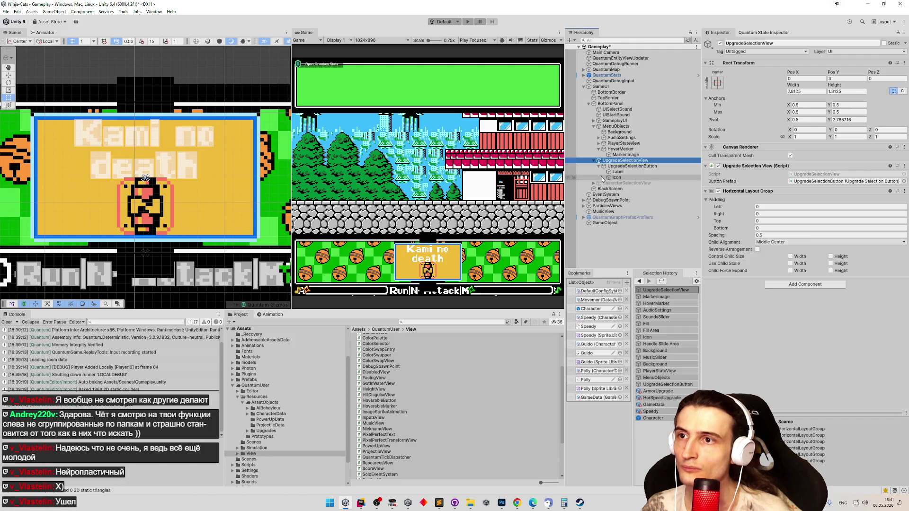
{"action": "left_click", "coordinate": [621, 148]}
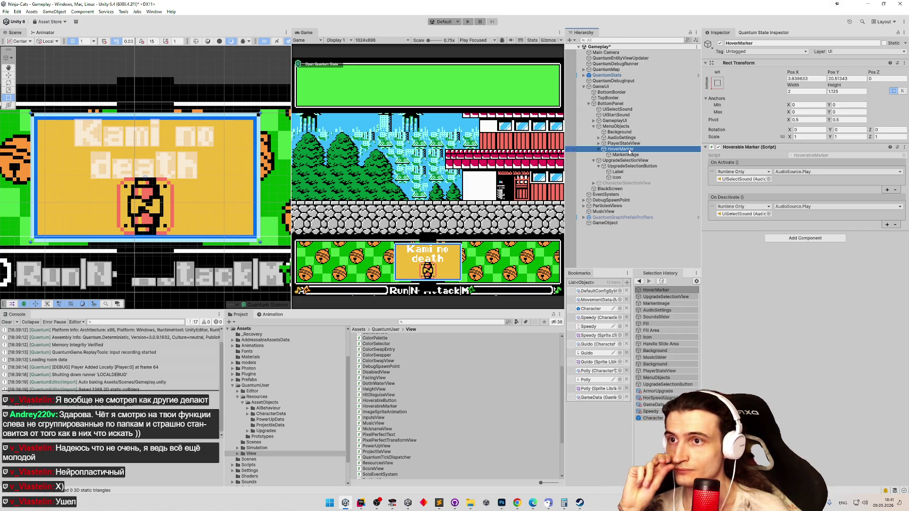
Drop HoverMarker under UpgradeSelectionView, then undo the move
{"action": "left_click_drag", "start_coordinate": [630, 163], "coordinate": [631, 164]}
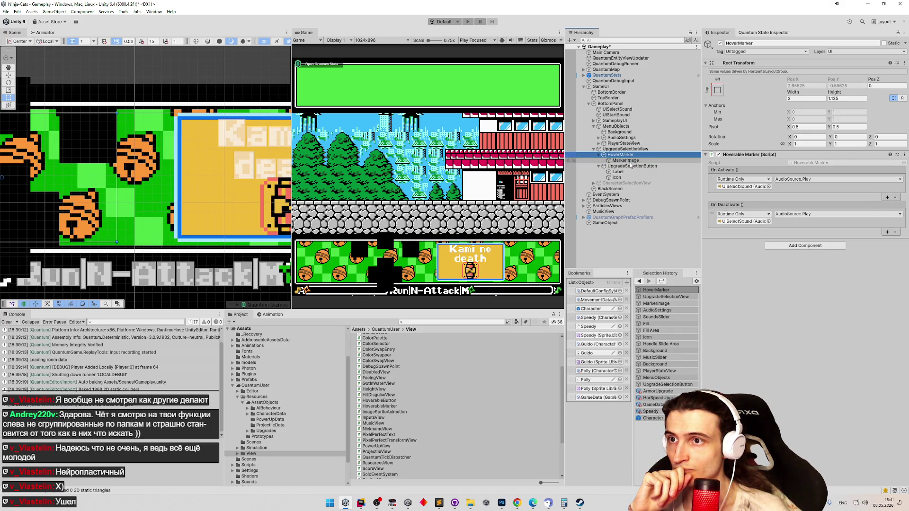
{"action": "mouse_move", "coordinate": [631, 166]}
{"action": "left_mouse_down"}
{"action": "mouse_move", "coordinate": [620, 157]}
{"action": "mouse_move", "coordinate": [621, 178]}
{"action": "left_mouse_up"}
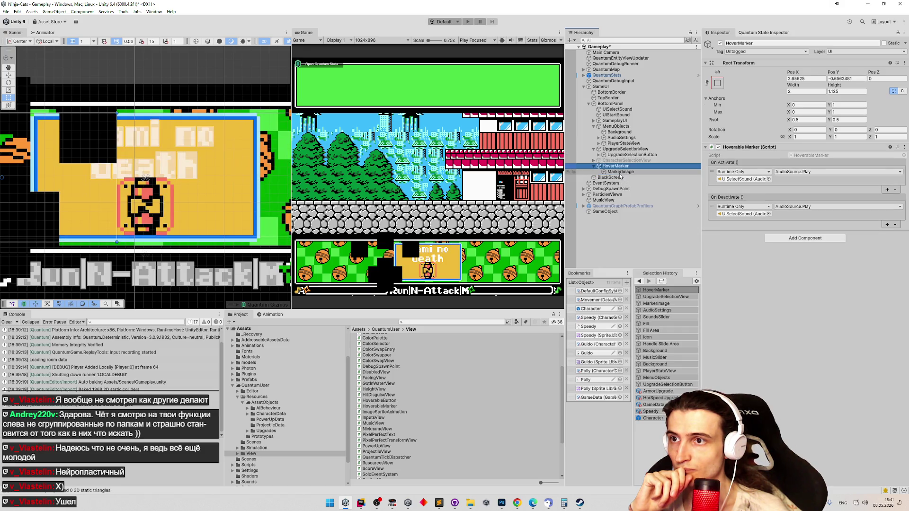
{"action": "key", "text": "ctrl+z"}
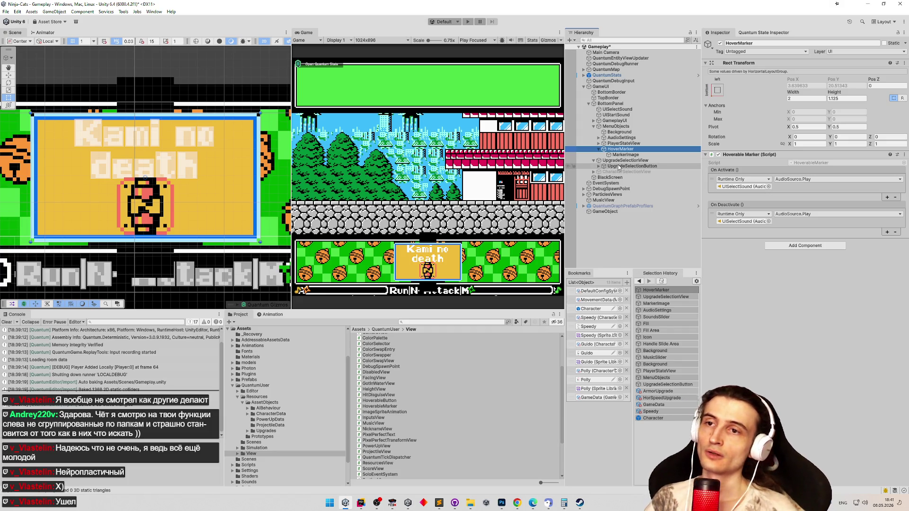
{"action": "left_click", "coordinate": [623, 155]}
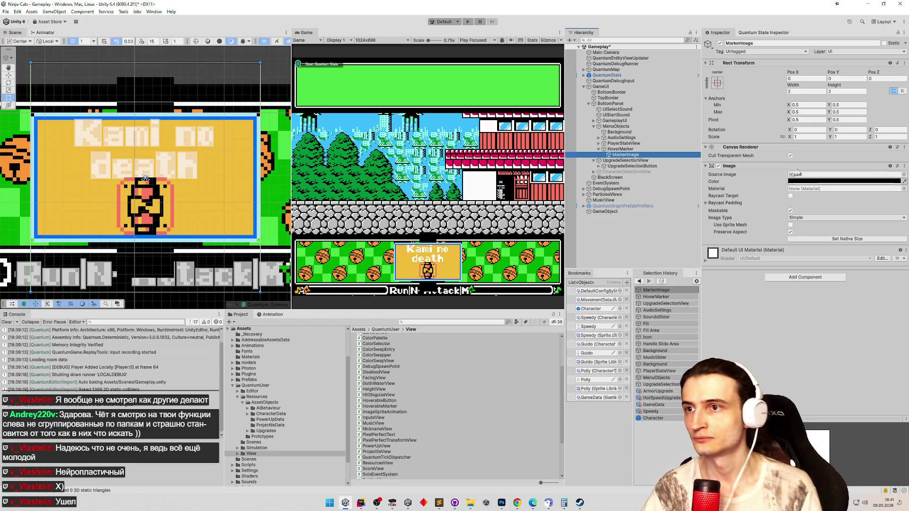
Place HoverMarker after CharacterSelectionView under MenuObjects, then switch to HoverableMarker.cs in Rider
{"action": "left_click_drag", "start_coordinate": [627, 151], "coordinate": [635, 164]}
{"action": "left_click_drag", "start_coordinate": [636, 170], "coordinate": [627, 163]}
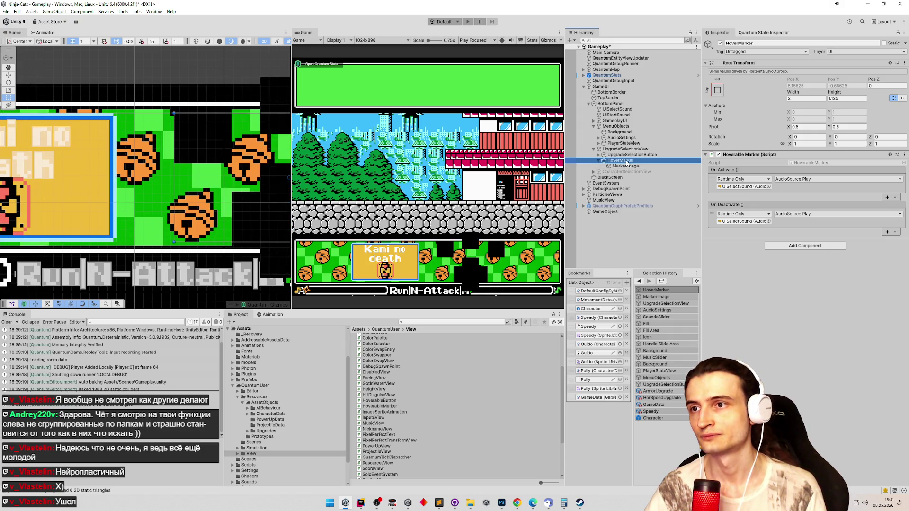
{"action": "mouse_move", "coordinate": [627, 162]}
{"action": "left_mouse_down"}
{"action": "mouse_move", "coordinate": [629, 176]}
{"action": "mouse_move", "coordinate": [593, 163]}
{"action": "left_mouse_up"}
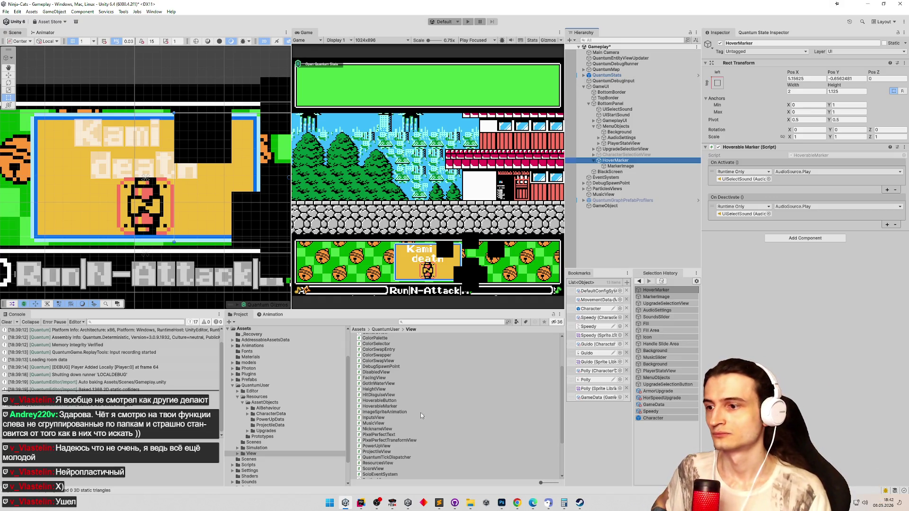
{"action": "left_click", "coordinate": [361, 502]}
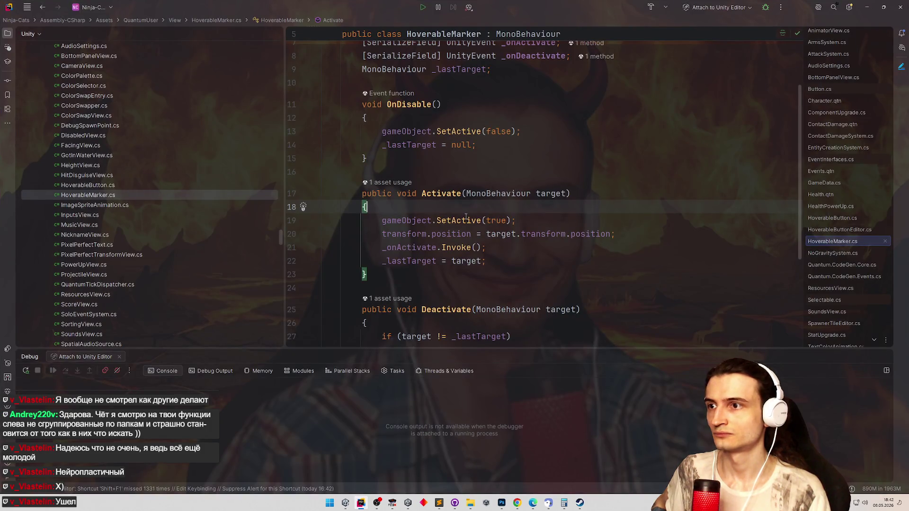
Find and open HoverableMarker.cs through Search Everywhere
{"action": "key", "text": "shift"}
{"action": "key", "text": "shift"}
{"action": "type", "text": "marke"}
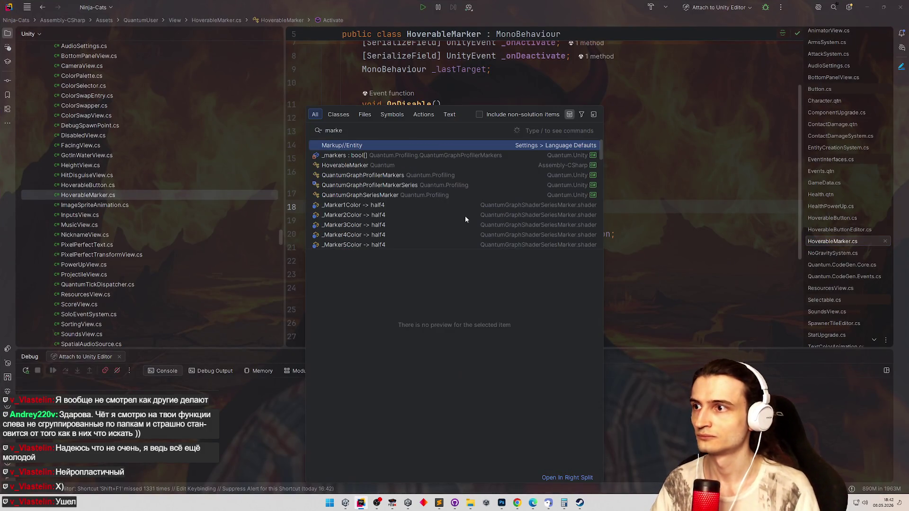
{"action": "key", "text": "BackSpace"}
{"action": "type", "text": "r"}
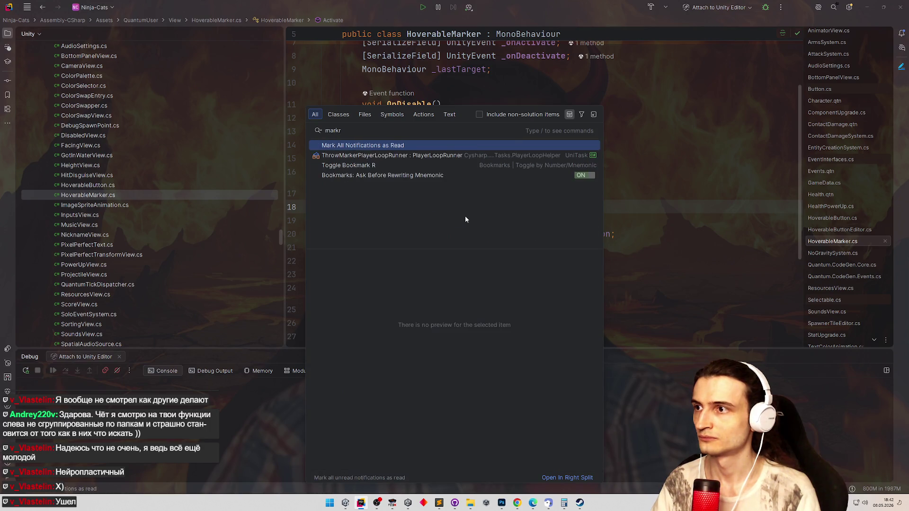
{"action": "key", "text": "BackSpace"}
{"action": "type", "text": "er"}
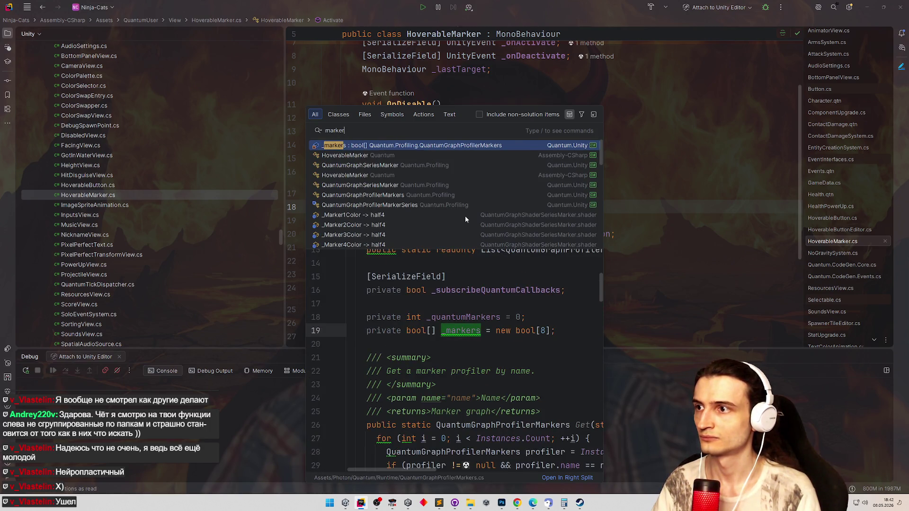
{"action": "key", "text": "Down"}
{"action": "key", "text": "Return"}
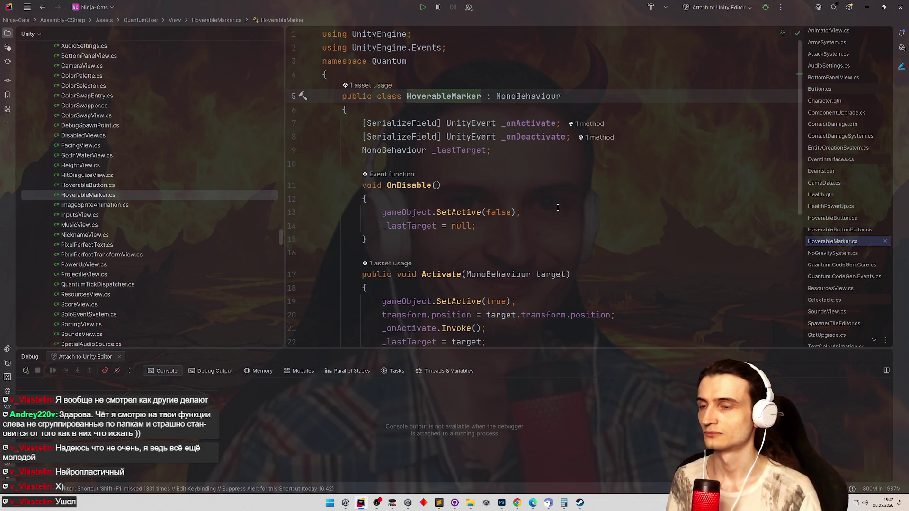
{"action": "scroll", "coordinate": [578, 197], "scroll_direction": "down", "scroll_amount": 2}
{"action": "scroll", "coordinate": [578, 196], "scroll_direction": "down", "scroll_amount": 3}
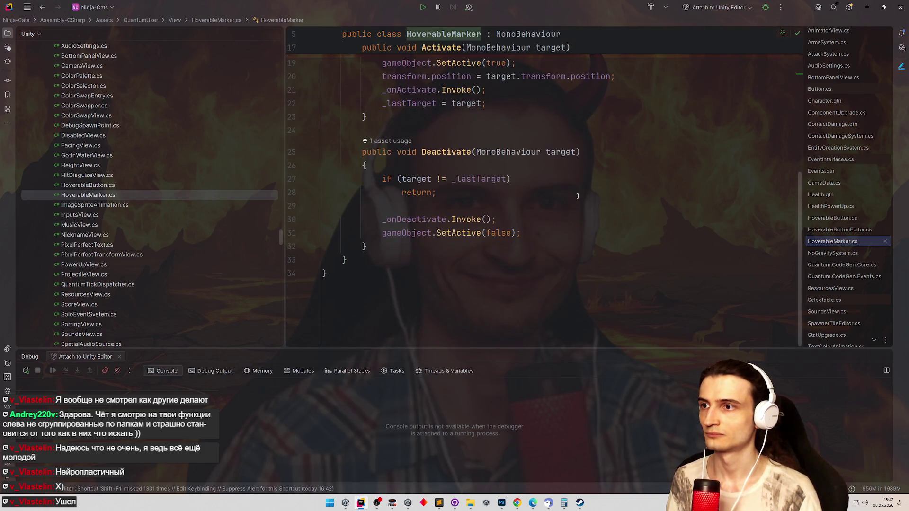
Add an Update method calling Deactivate(_lastTarget) when the last target is not active and enabled, and reformat
{"action": "left_click", "coordinate": [390, 243]}
{"action": "key", "text": "Return"}
{"action": "key", "text": "Return"}
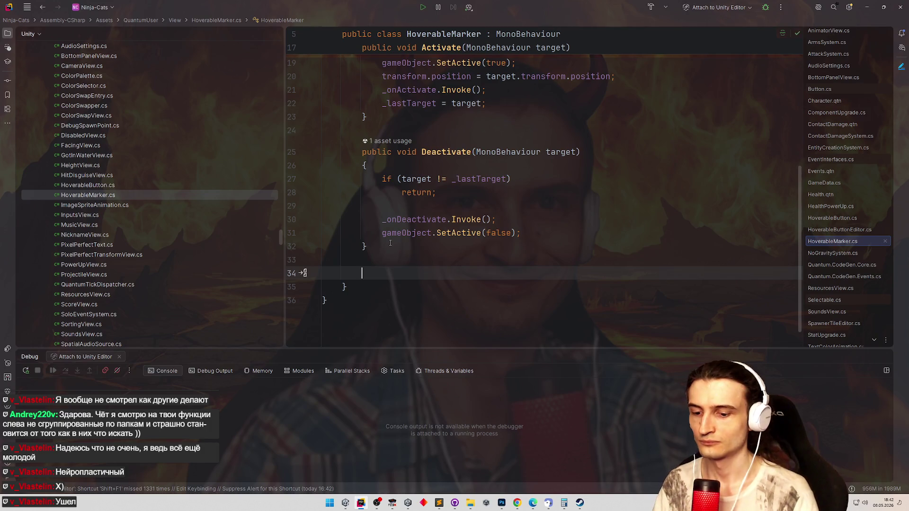
{"action": "type", "text": "upda"}
{"action": "key", "text": "Return"}
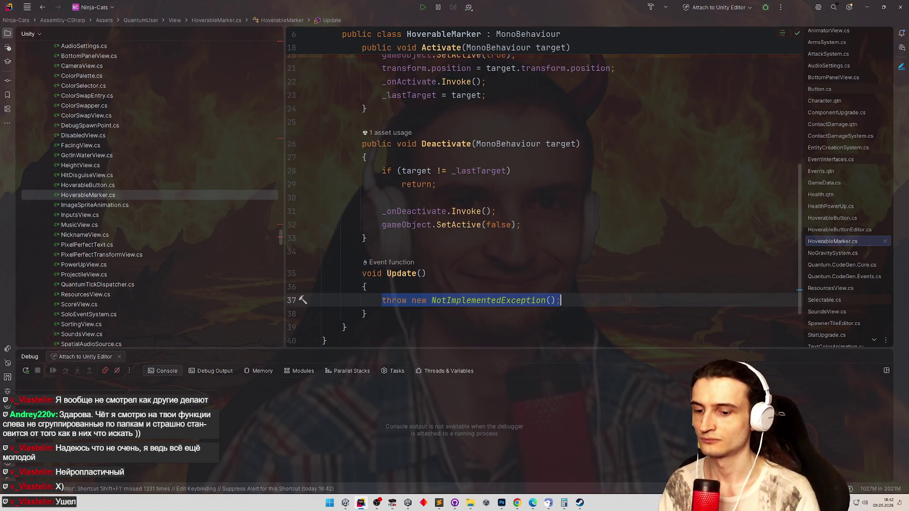
{"action": "type", "text": "if ("}
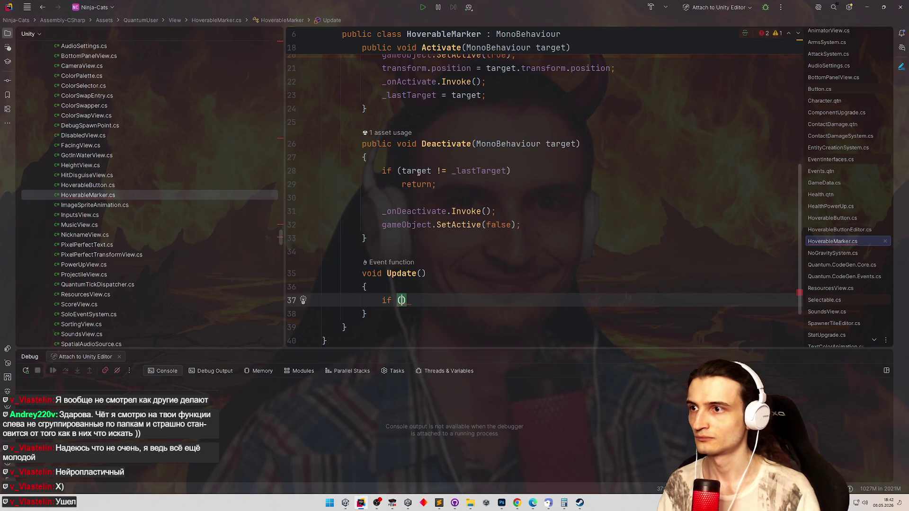
{"action": "type", "text": "_lastTarget"}
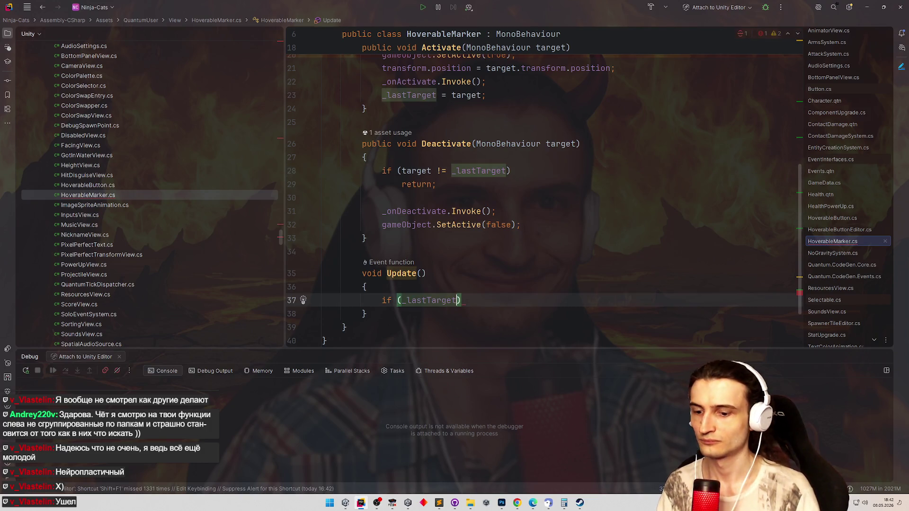
{"action": "type", "text": " && _lastTarget."}
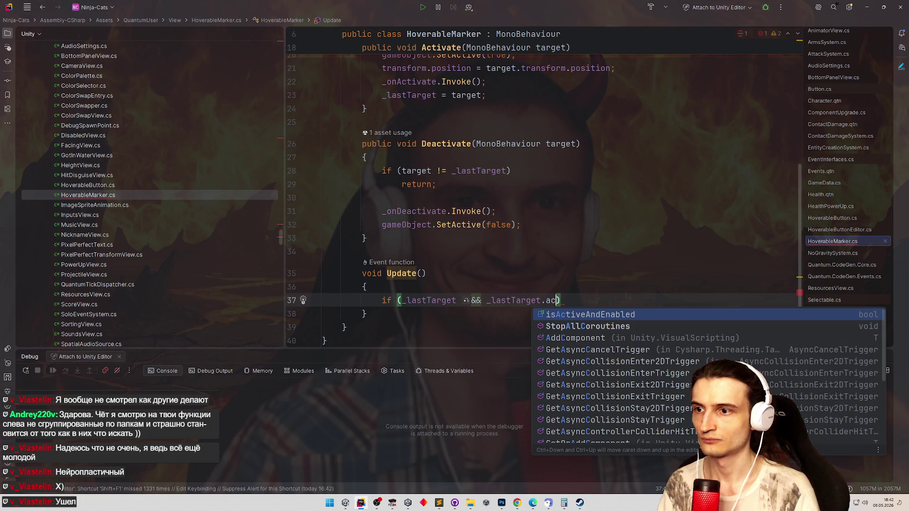
{"action": "type", "text": "ac"}
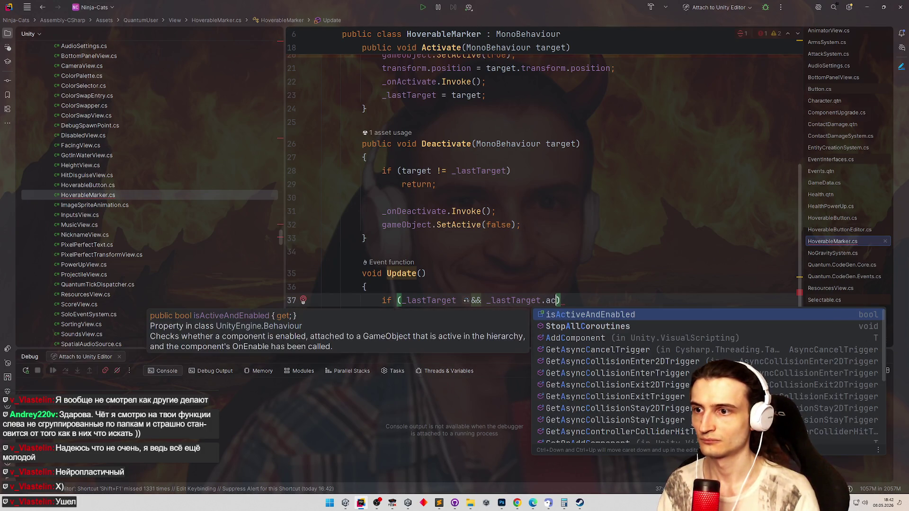
{"action": "key", "text": "Return"}
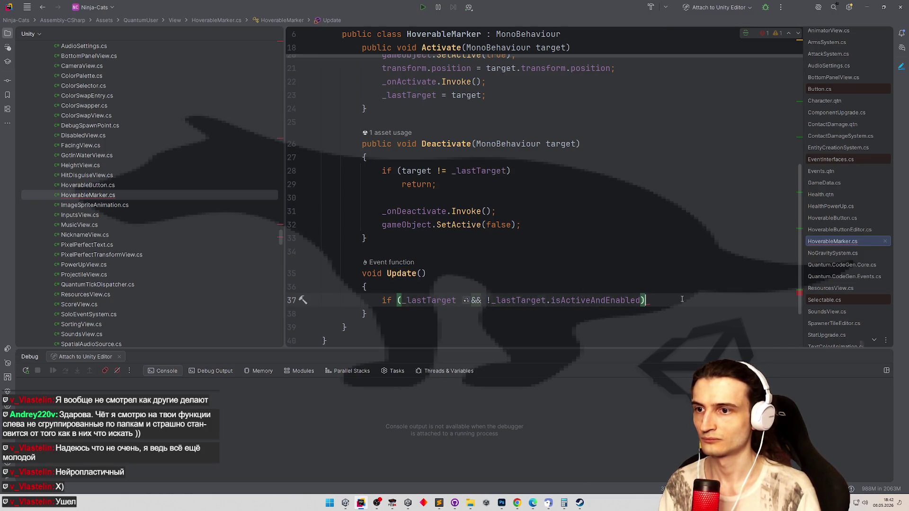
{"action": "type", "text": "!"}
{"action": "key", "text": "End"}
{"action": "key", "text": "Return"}
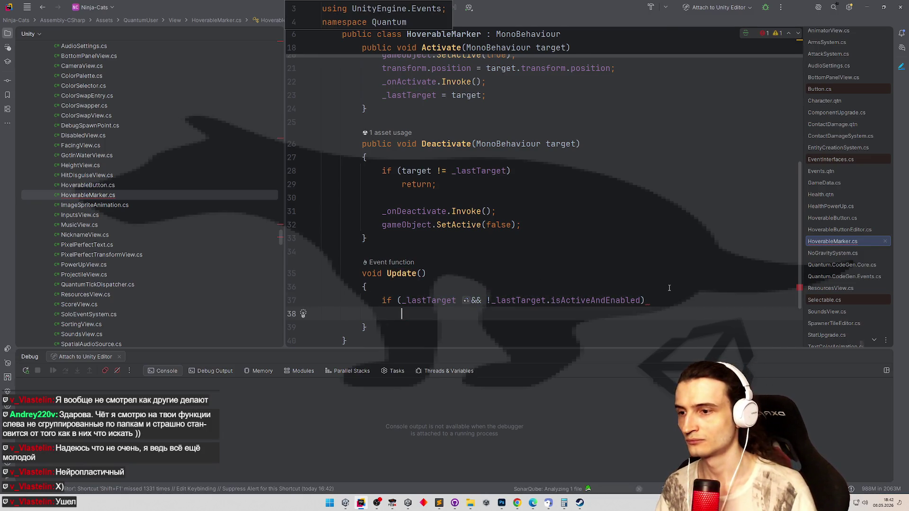
{"action": "type", "text": "De"}
{"action": "key", "text": "Return"}
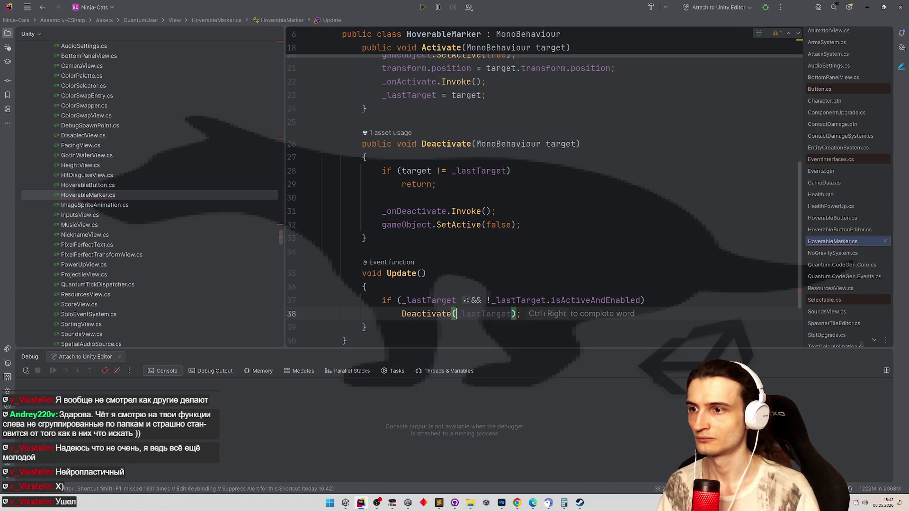
{"action": "type", "text": "_lastTarget"}
{"action": "key", "text": "ctrl+alt+l"}
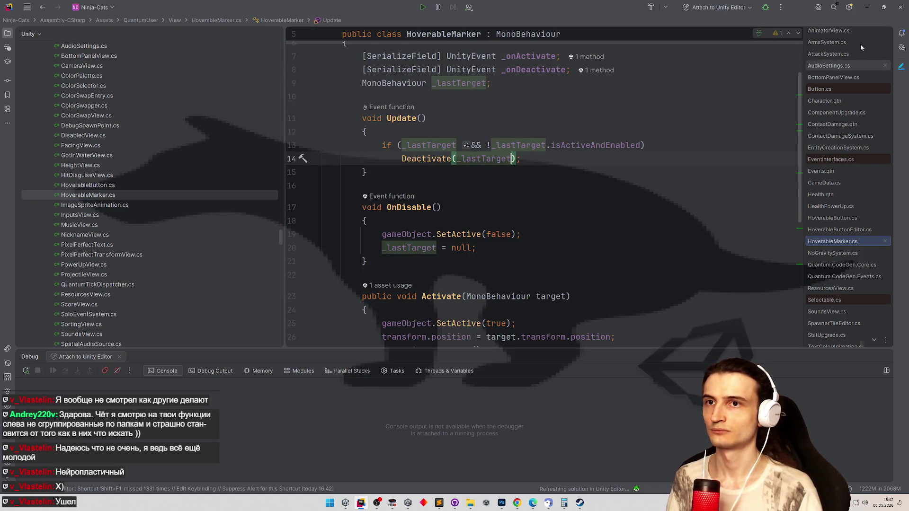
{"action": "key", "text": "alt+Tab"}
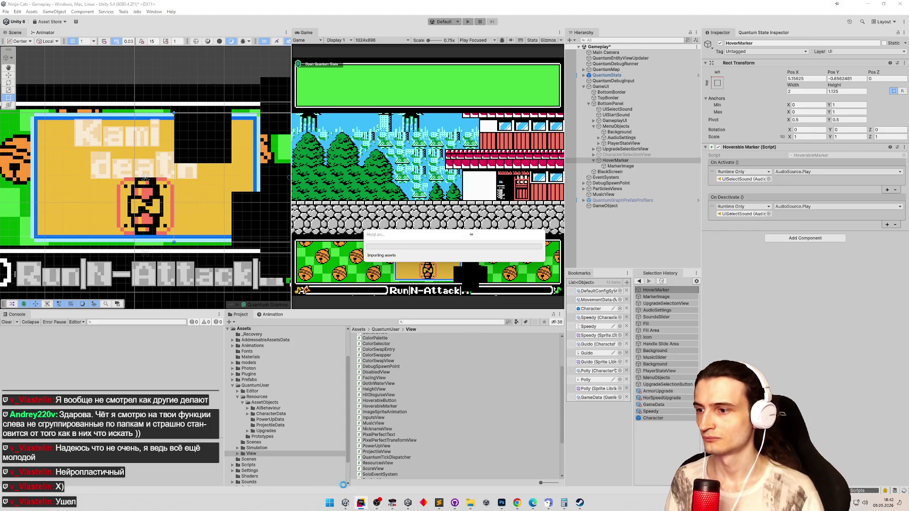
Rename Update to LateUpdate and copy the OnDisable name into the call on line 14
{"action": "key", "text": "alt+Tab"}
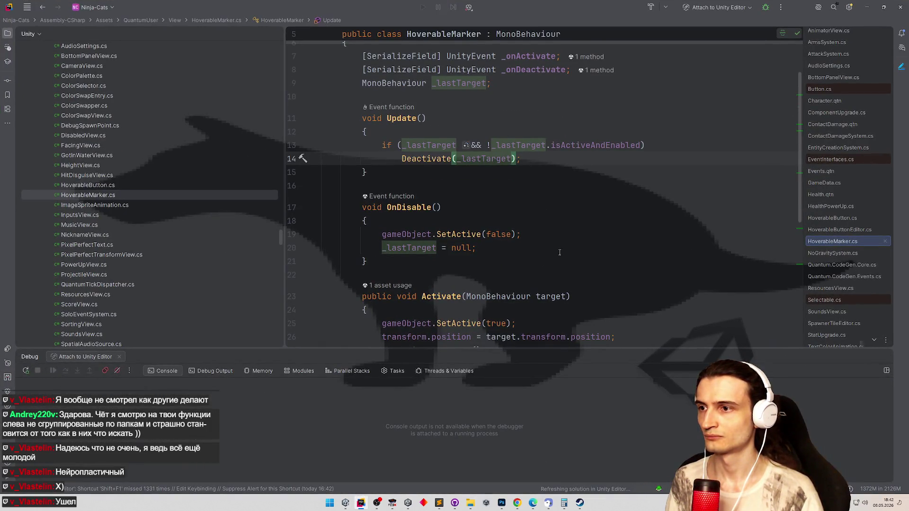
{"action": "scroll", "coordinate": [571, 263], "scroll_direction": "down", "scroll_amount": 2}
{"action": "scroll", "coordinate": [570, 264], "scroll_direction": "down", "scroll_amount": 3}
{"action": "scroll", "coordinate": [570, 263], "scroll_direction": "down", "scroll_amount": 1}
{"action": "scroll", "coordinate": [570, 263], "scroll_direction": "down", "scroll_amount": 2}
{"action": "scroll", "coordinate": [575, 242], "scroll_direction": "up", "scroll_amount": 5}
{"action": "scroll", "coordinate": [579, 234], "scroll_direction": "up", "scroll_amount": 2}
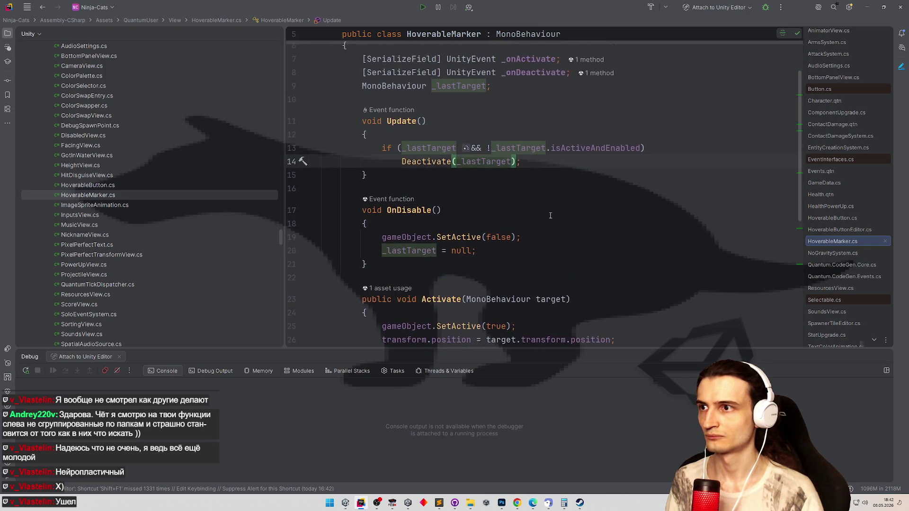
{"action": "left_click", "coordinate": [388, 123]}
{"action": "type", "text": "Late"}
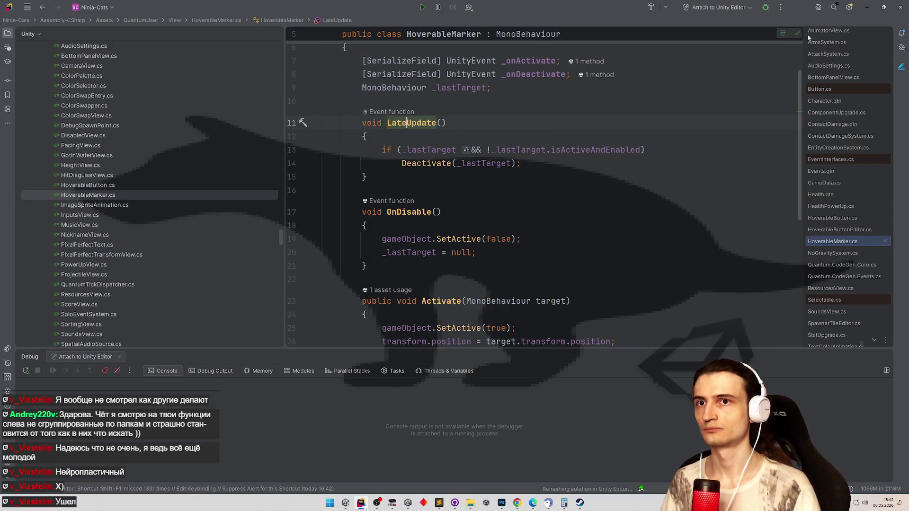
{"action": "mouse_move", "coordinate": [534, 72]}
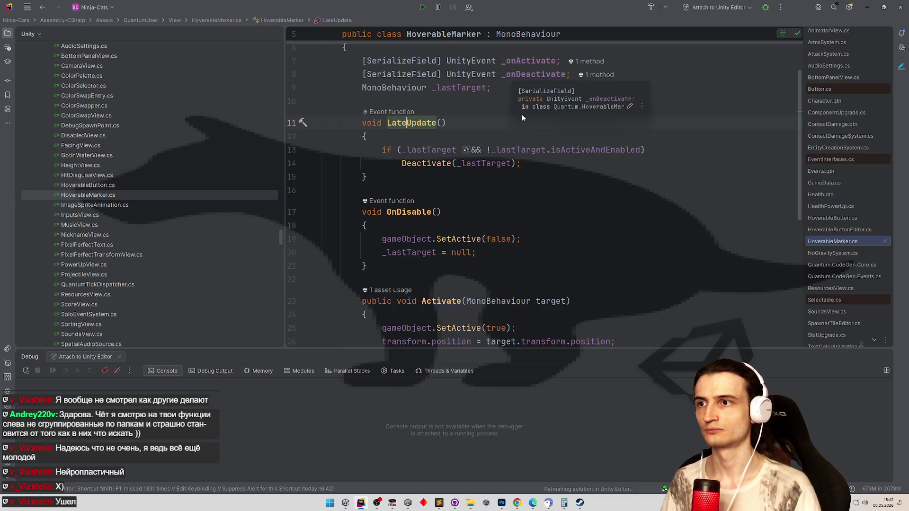
{"action": "scroll", "coordinate": [569, 164], "scroll_direction": "down", "scroll_amount": 2}
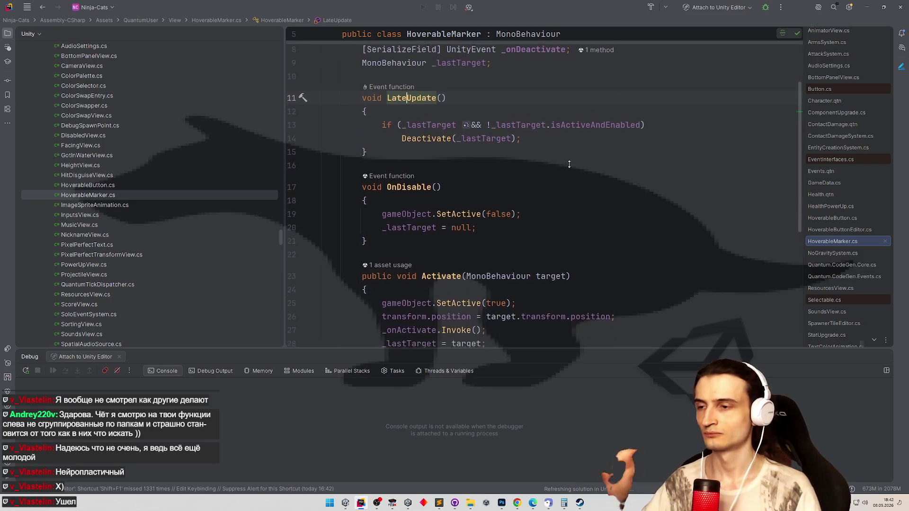
{"action": "scroll", "coordinate": [568, 164], "scroll_direction": "down", "scroll_amount": 3}
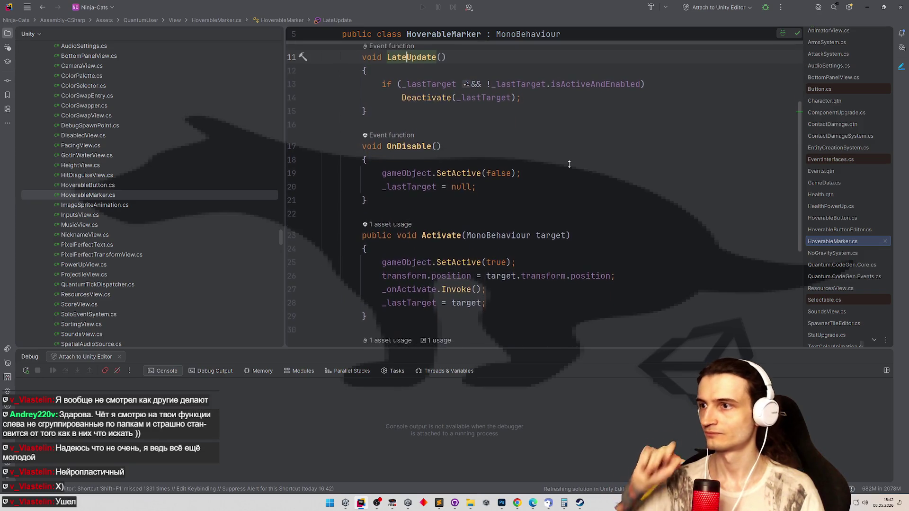
{"action": "scroll", "coordinate": [575, 133], "scroll_direction": "up", "scroll_amount": 3}
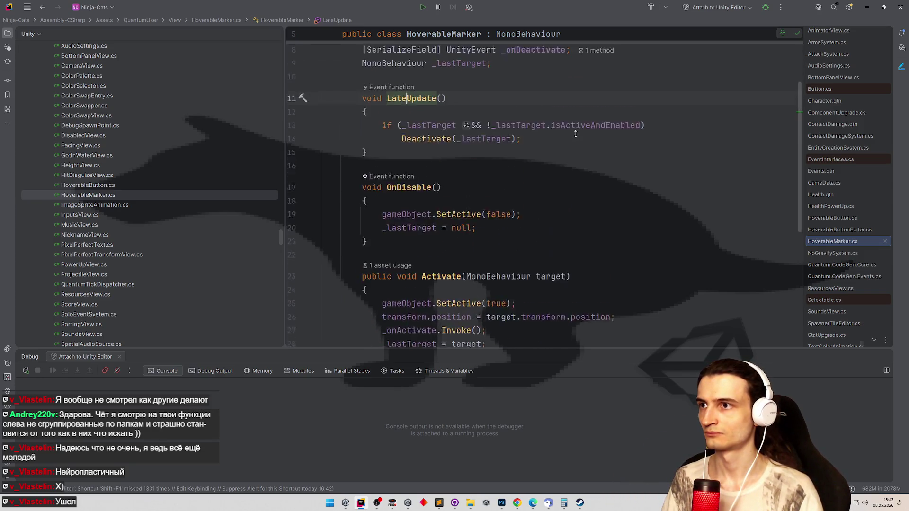
{"action": "scroll", "coordinate": [575, 133], "scroll_direction": "up", "scroll_amount": 2}
{"action": "scroll", "coordinate": [596, 187], "scroll_direction": "down", "scroll_amount": 7}
{"action": "scroll", "coordinate": [596, 186], "scroll_direction": "up", "scroll_amount": 1}
{"action": "scroll", "coordinate": [596, 187], "scroll_direction": "up", "scroll_amount": 1}
{"action": "scroll", "coordinate": [596, 186], "scroll_direction": "up", "scroll_amount": 1}
{"action": "scroll", "coordinate": [599, 157], "scroll_direction": "up", "scroll_amount": 5}
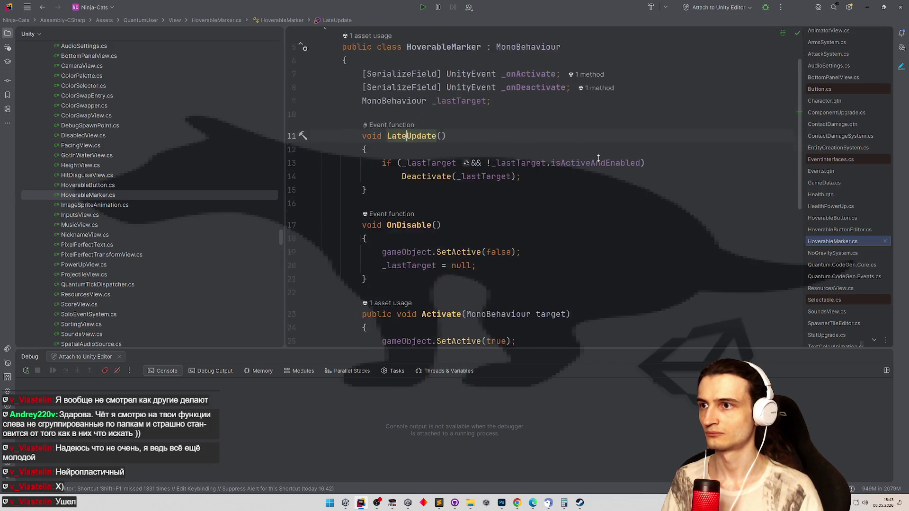
{"action": "scroll", "coordinate": [599, 157], "scroll_direction": "up", "scroll_amount": 2}
{"action": "double_click", "coordinate": [395, 256]}
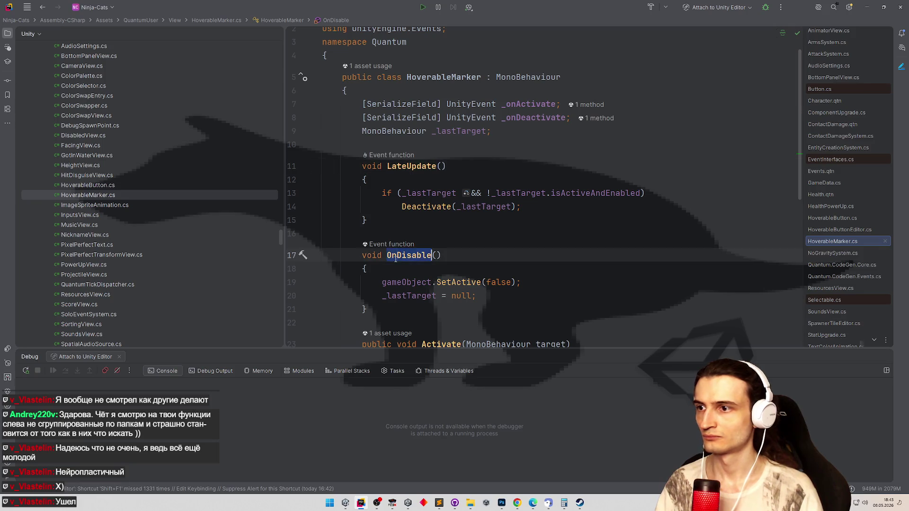
{"action": "key", "text": "ctrl+c"}
{"action": "left_click", "coordinate": [426, 207]}
{"action": "key", "text": "ctrl+v"}
Replace the Deactivate(_lastTarget) call with a parameterless OnDisable() and return to Unity to recompile
{"action": "double_click", "coordinate": [425, 207]}
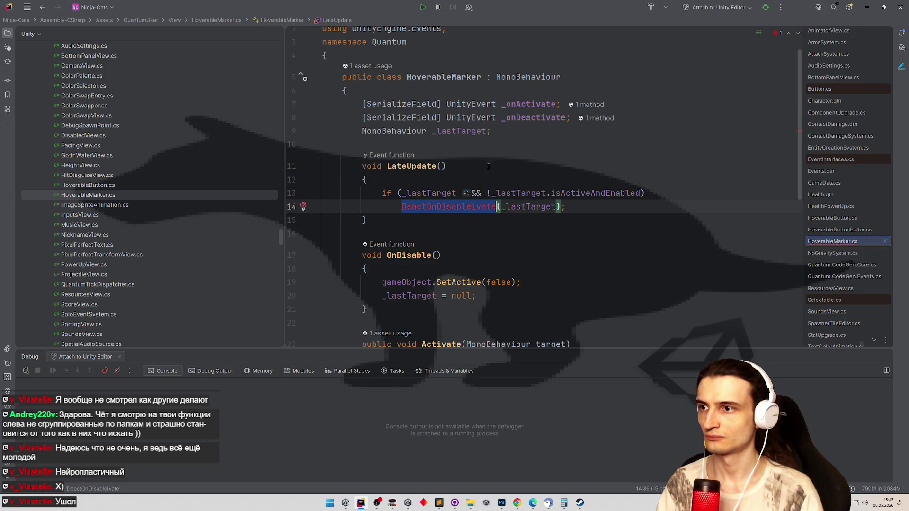
{"action": "key", "text": "ctrl+v"}
{"action": "left_click", "coordinate": [522, 153]}
{"action": "double_click", "coordinate": [480, 207]}
{"action": "key", "text": "BackSpace"}
{"action": "left_click", "coordinate": [566, 145]}
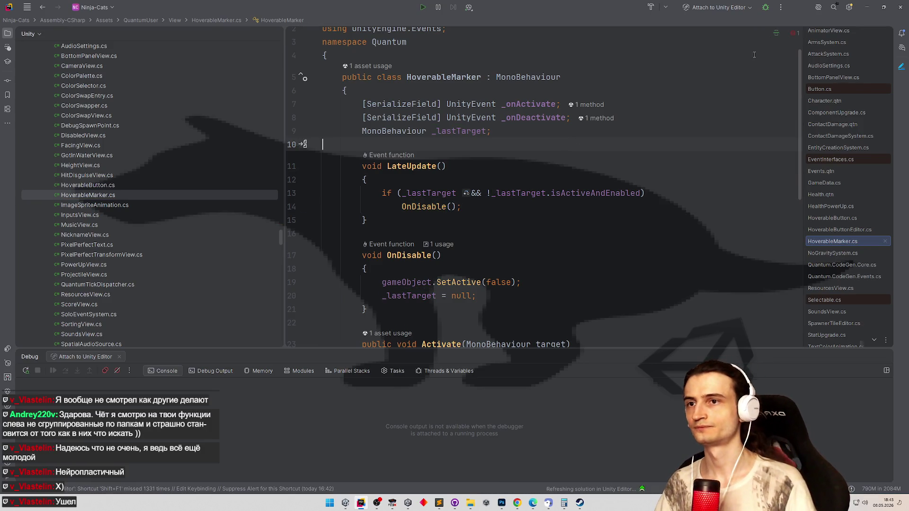
{"action": "key", "text": "alt+Tab"}
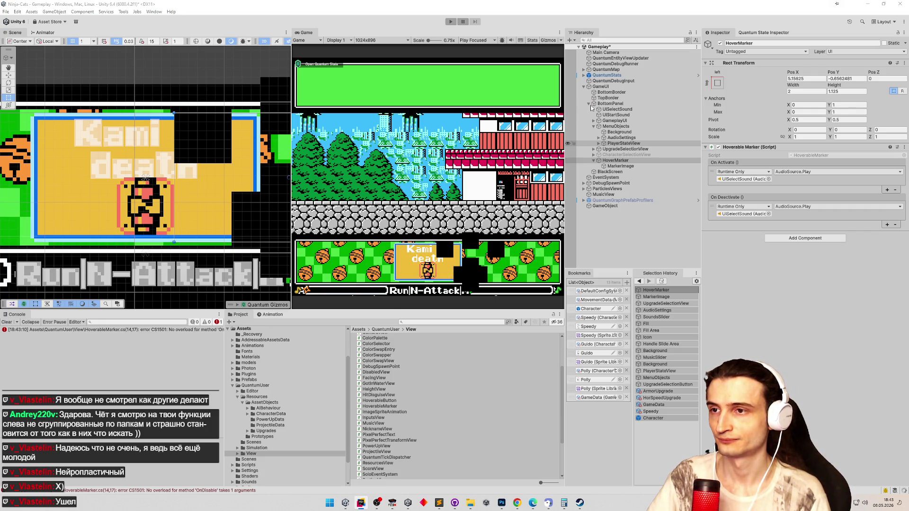
Select MarkerImage under HoverMarker and set its width 8 and height 7
{"action": "left_click", "coordinate": [607, 161]}
{"action": "double_click", "coordinate": [607, 161]}
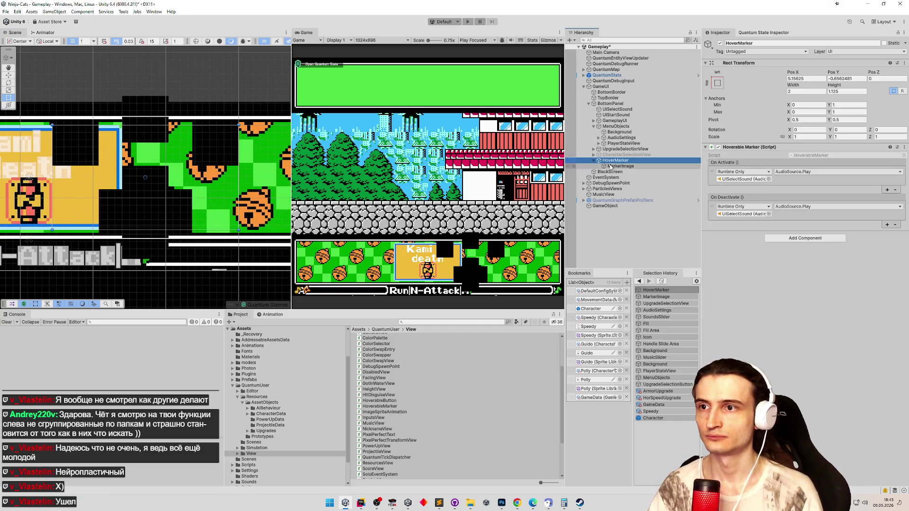
{"action": "left_click", "coordinate": [618, 166]}
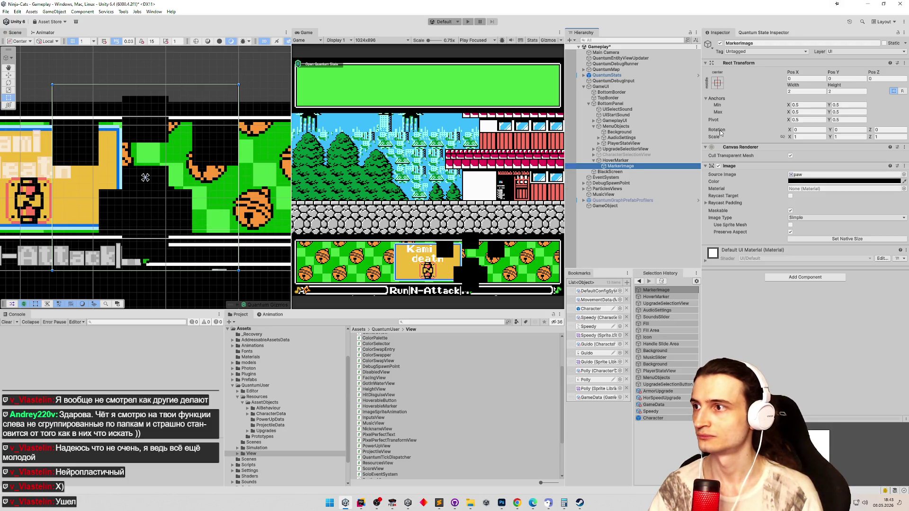
{"action": "left_click", "coordinate": [792, 209]}
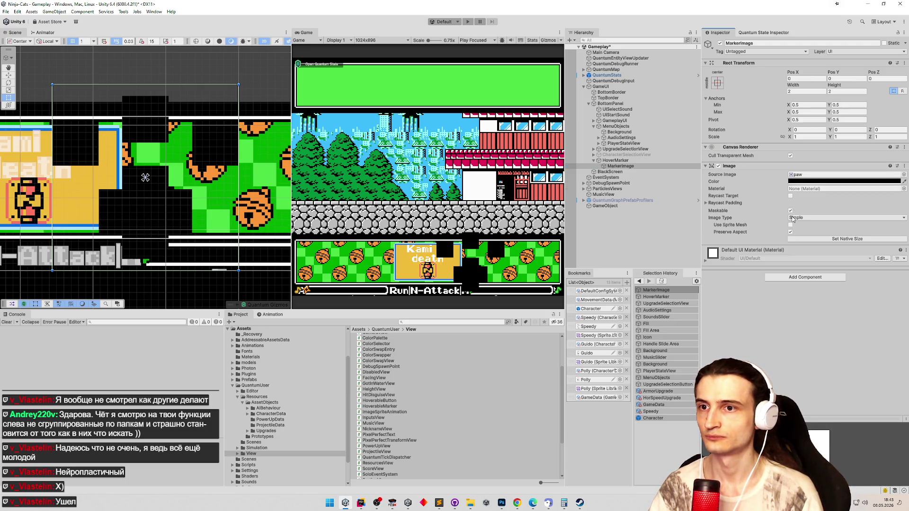
{"action": "left_click", "coordinate": [790, 232]}
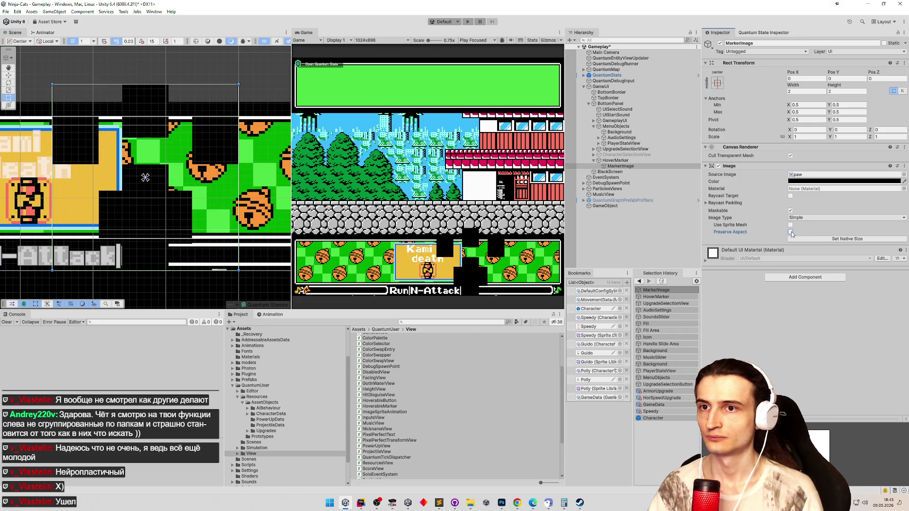
{"action": "left_click", "coordinate": [847, 239]}
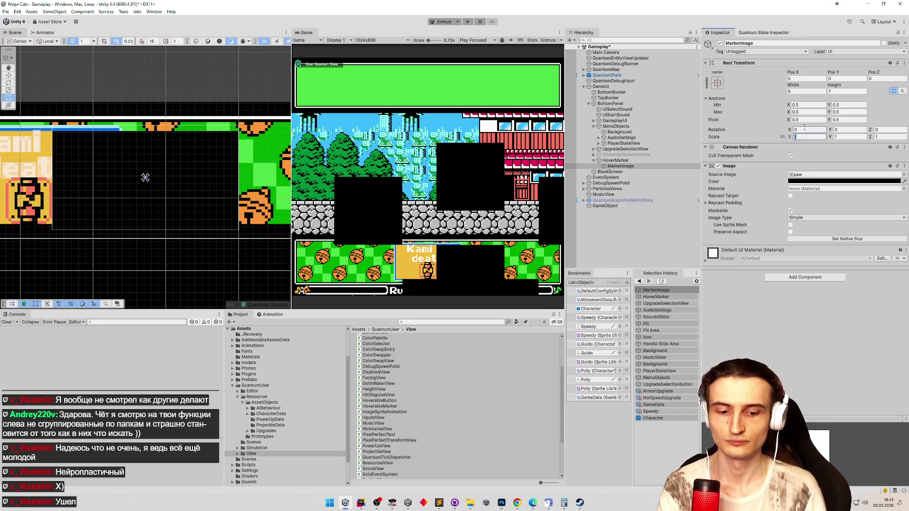
{"action": "left_click", "coordinate": [806, 137]}
{"action": "type", "text": "0.025125"}
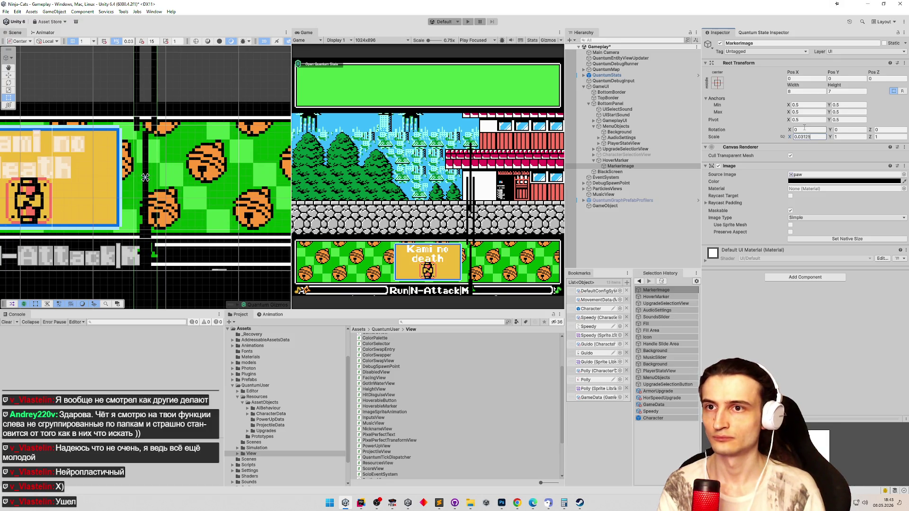
Set MarkerImage's scale to 0.03125 on X, Y and Z
{"action": "key", "text": "Return"}
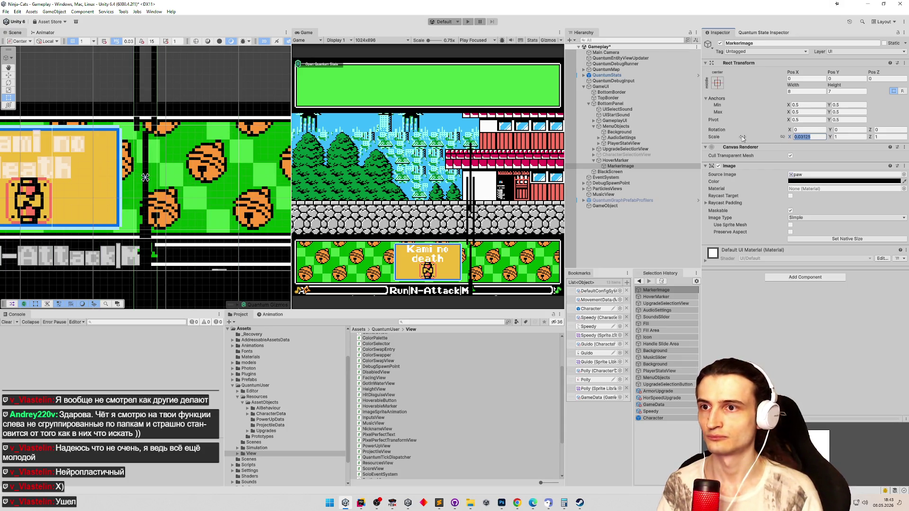
{"action": "key", "text": "Tab"}
{"action": "key", "text": "ctrl+v"}
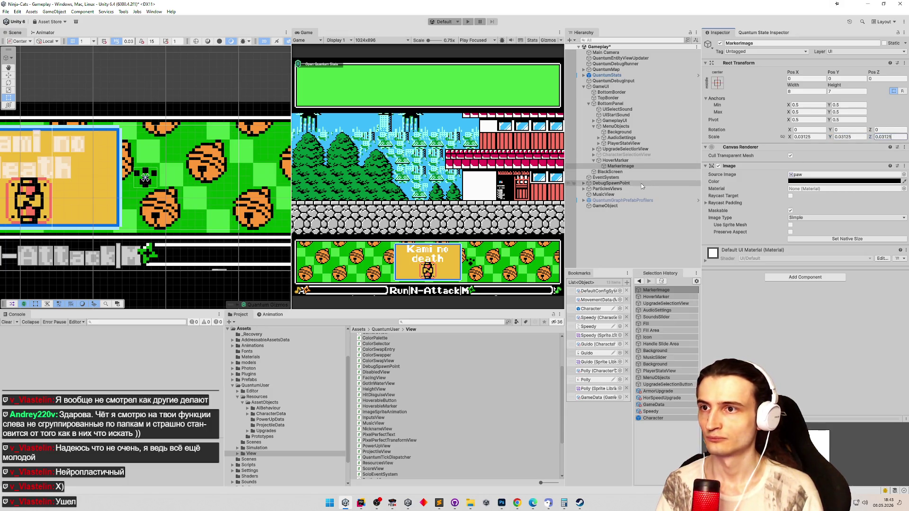
{"action": "left_click", "coordinate": [631, 166]}
Drag the paw marker onto the upgrade card and anchor it to the right side
{"action": "left_click_drag", "start_coordinate": [217, 167], "coordinate": [306, 166]}
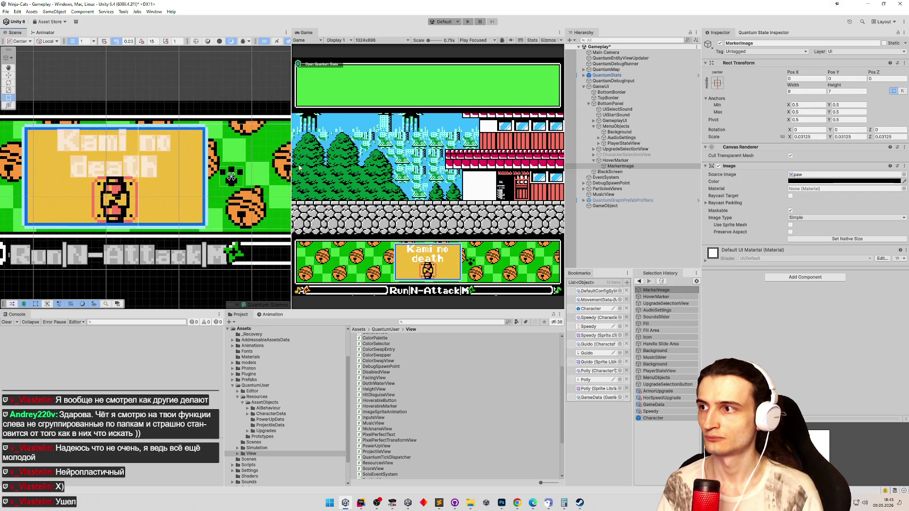
{"action": "left_click_drag", "start_coordinate": [240, 178], "coordinate": [157, 193]}
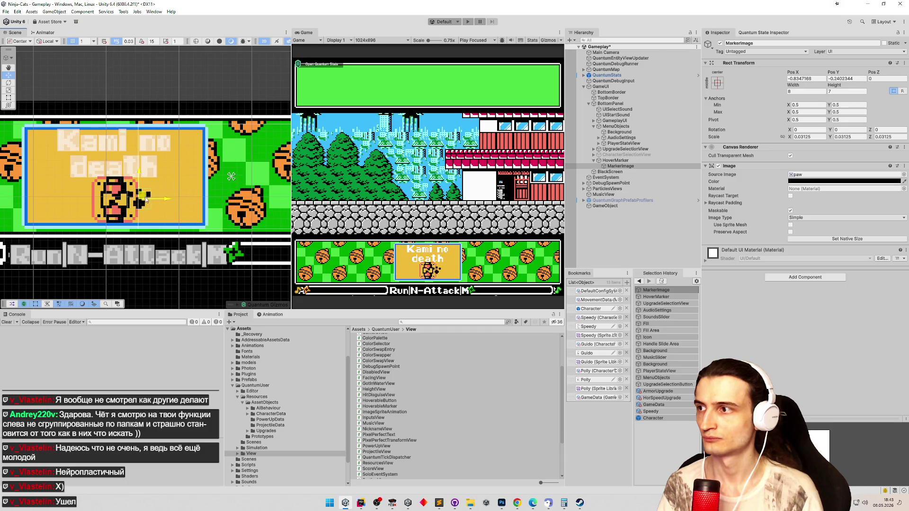
{"action": "scroll", "coordinate": [159, 194], "scroll_direction": "up", "scroll_amount": 5}
{"action": "scroll", "coordinate": [164, 179], "scroll_direction": "up", "scroll_amount": 3}
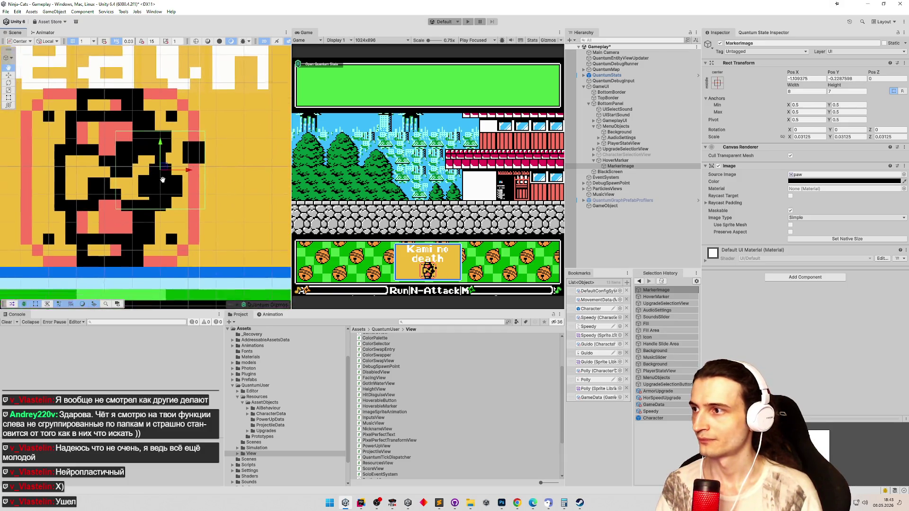
{"action": "left_click_drag", "start_coordinate": [167, 165], "coordinate": [153, 168]}
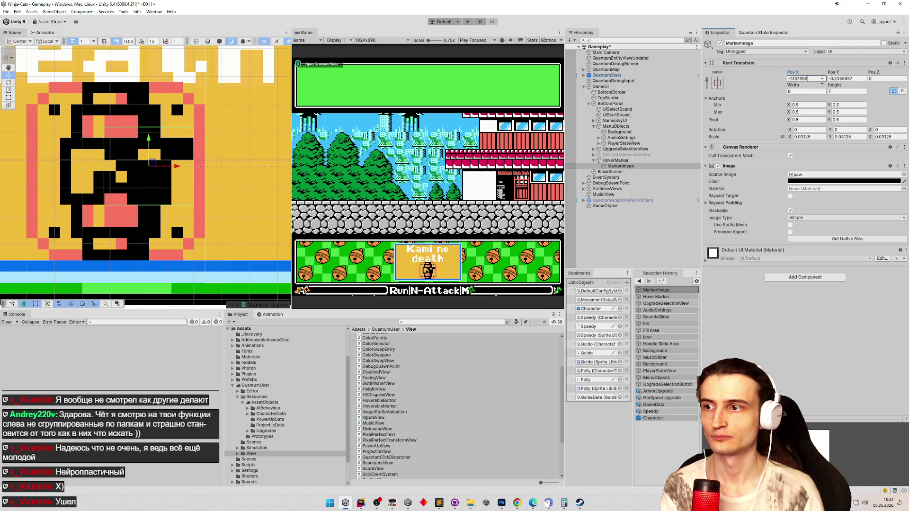
{"action": "left_click", "coordinate": [718, 83]}
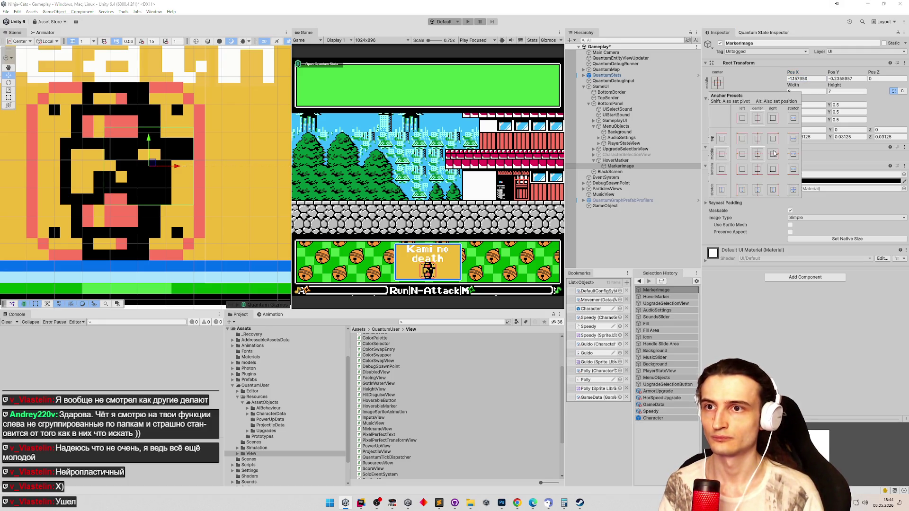
{"action": "left_click", "coordinate": [775, 154]}
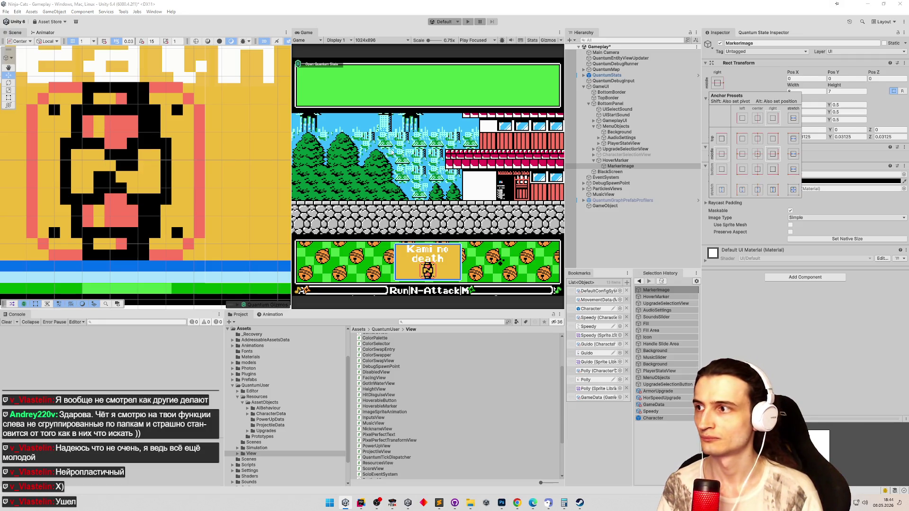
Set MarkerImage's Pos X and Pos Y to -0.25 and clear the Console
{"action": "double_click", "coordinate": [620, 165]}
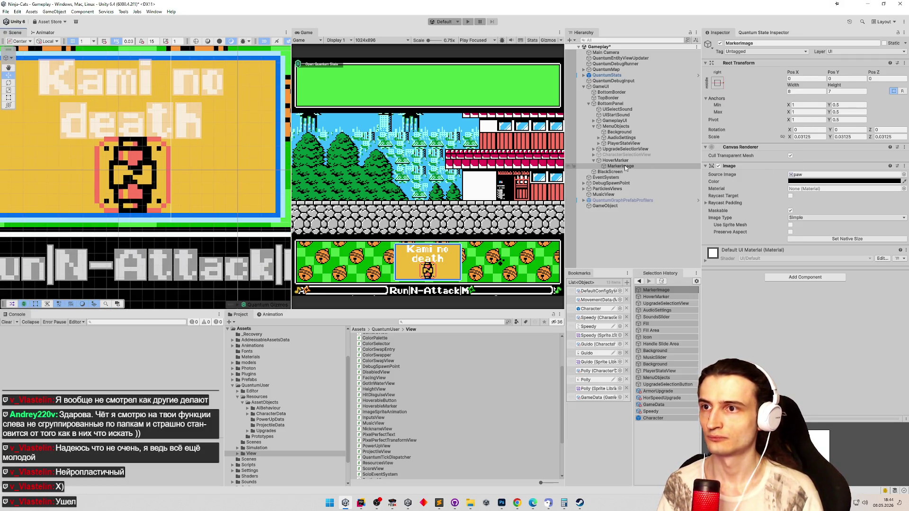
{"action": "double_click", "coordinate": [616, 160]}
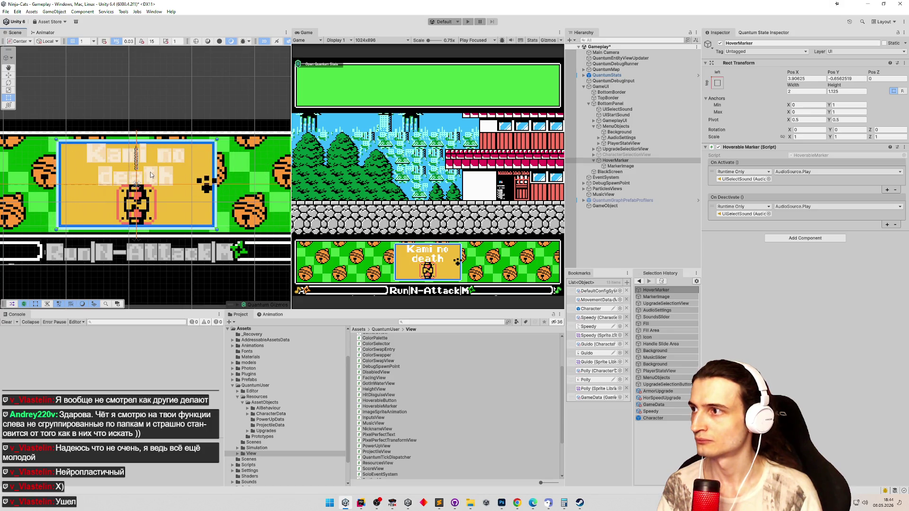
{"action": "scroll", "coordinate": [143, 157], "scroll_direction": "up", "scroll_amount": 2}
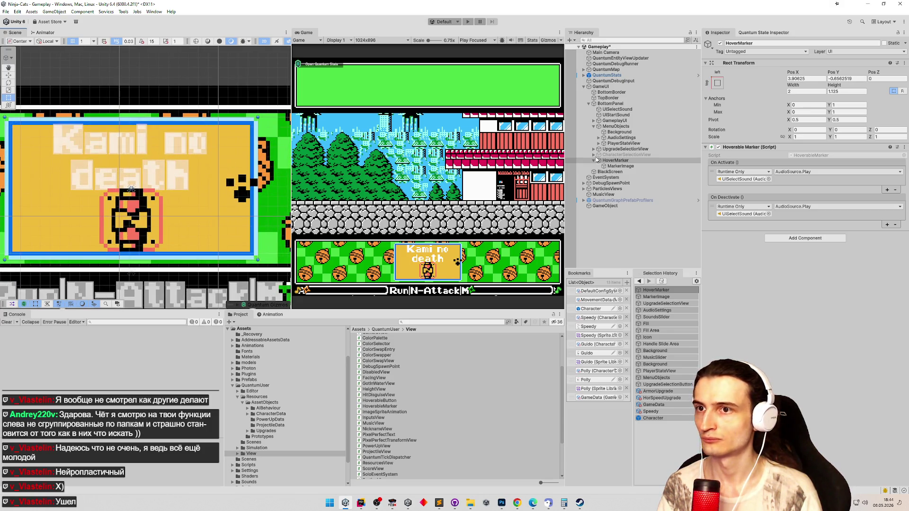
{"action": "left_click", "coordinate": [641, 166]}
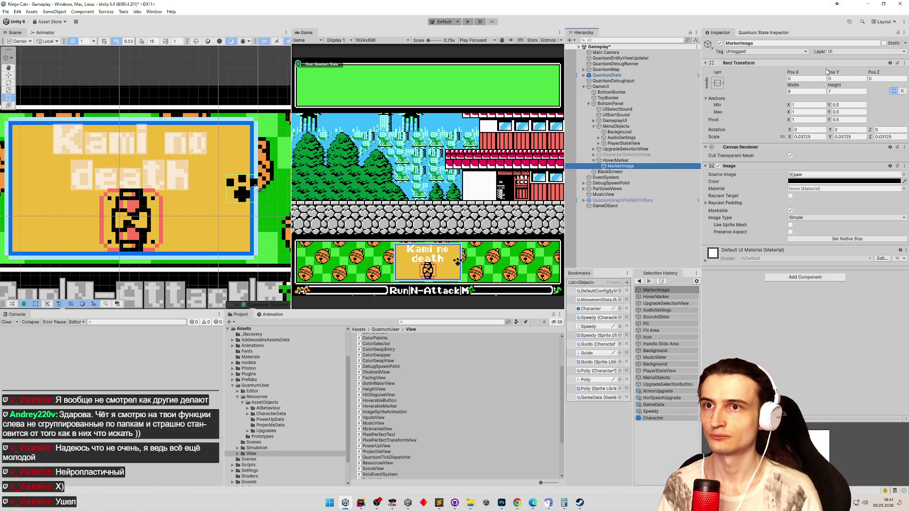
{"action": "left_click", "coordinate": [805, 85]}
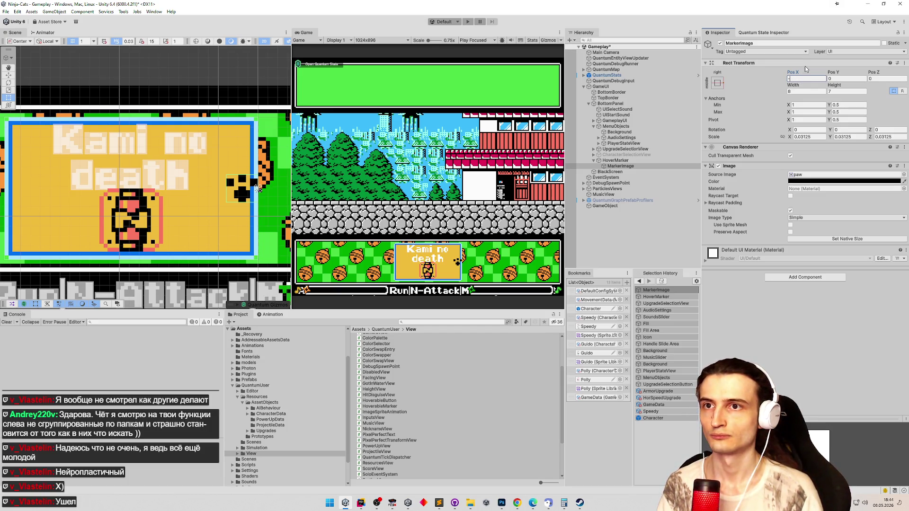
{"action": "type", "text": "03125*"}
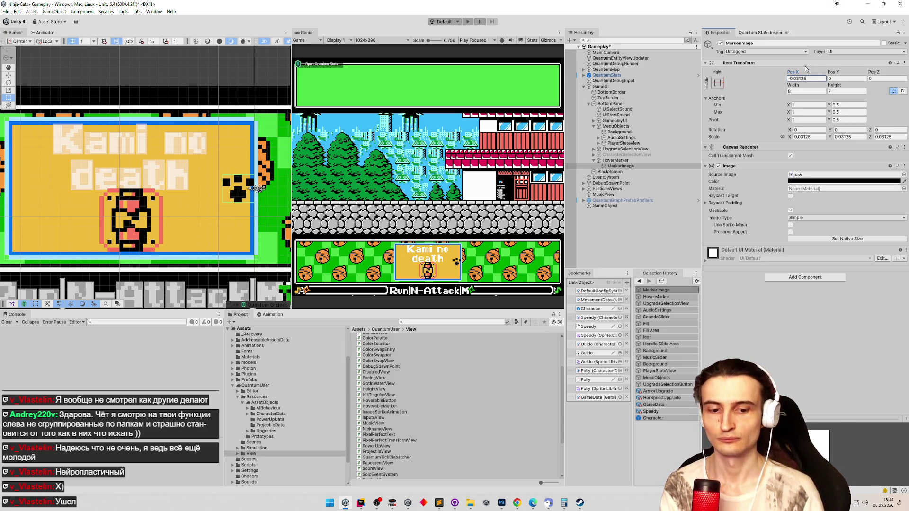
{"action": "type", "text": "8"}
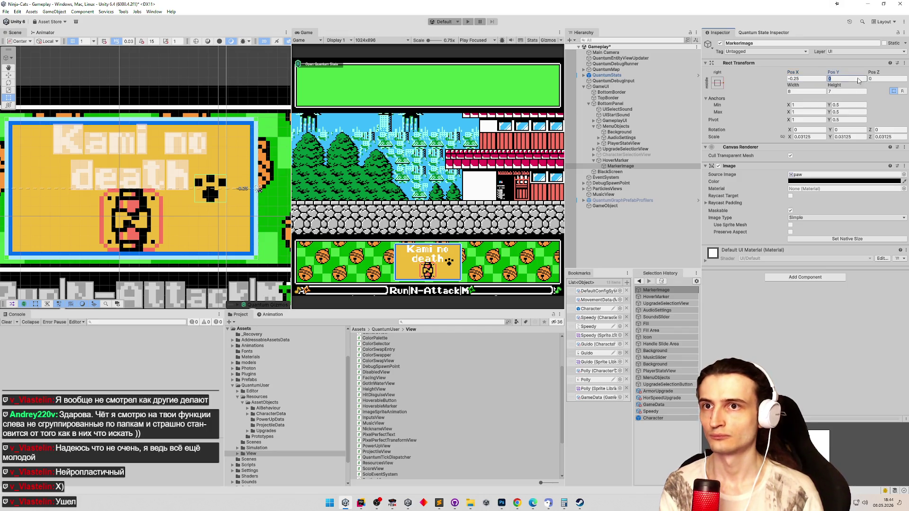
{"action": "key", "text": "Tab"}
{"action": "type", "text": "-0.25"}
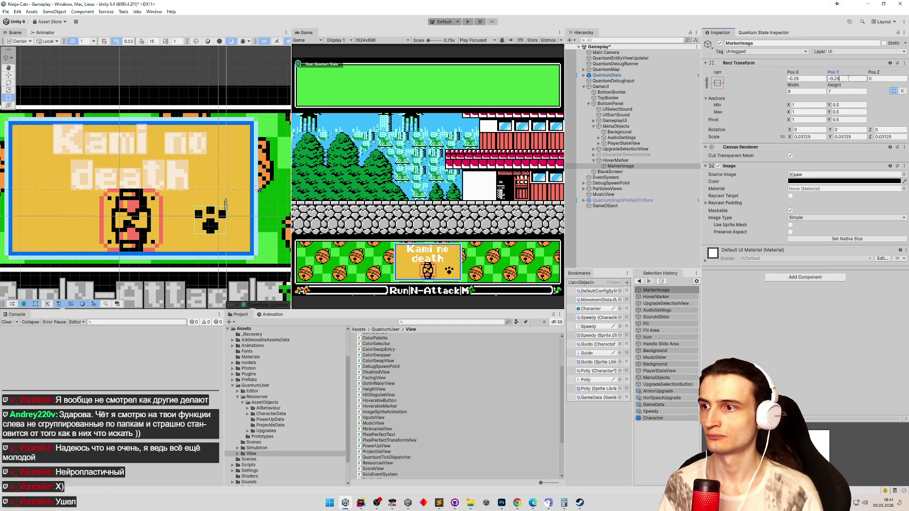
{"action": "key", "text": "ctrl+s"}
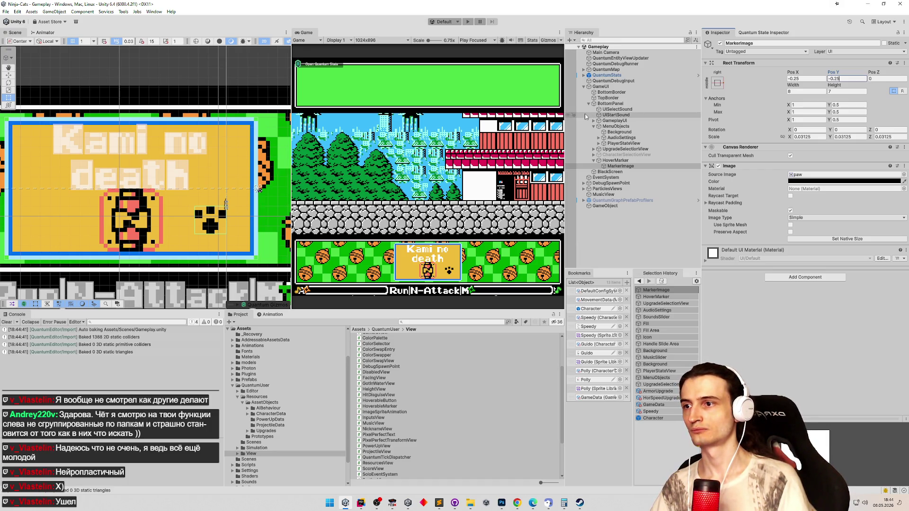
{"action": "left_click", "coordinate": [8, 322]}
Save the scene and deactivate the sample UpgradeSelectionButton
{"action": "left_click", "coordinate": [616, 160]}
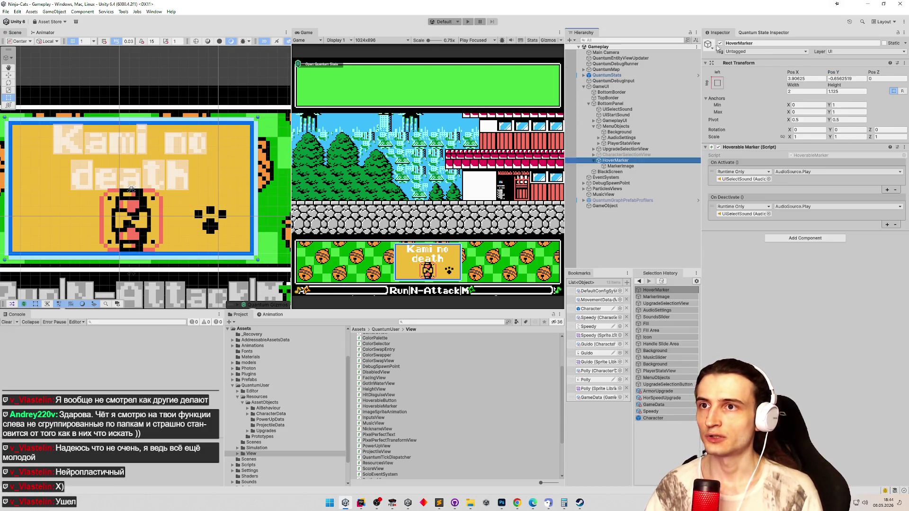
{"action": "key", "text": "ctrl+s"}
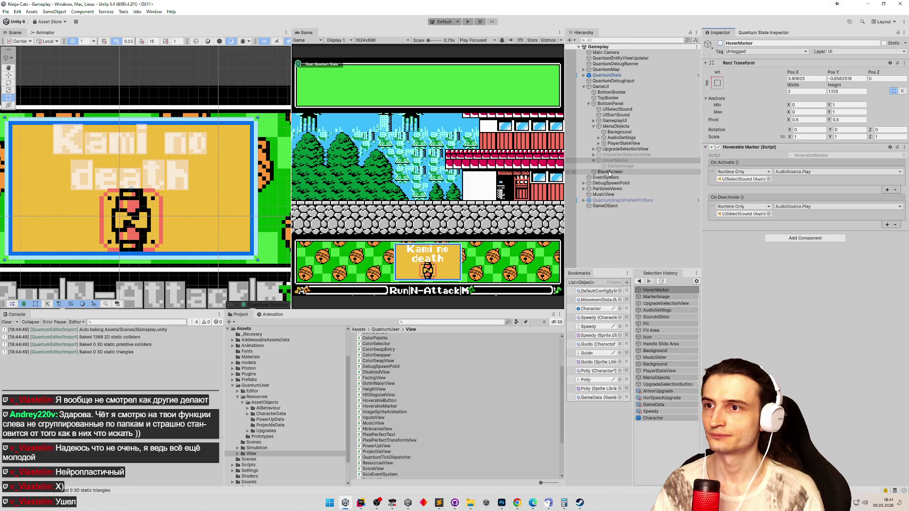
{"action": "left_click", "coordinate": [625, 149]}
{"action": "left_click", "coordinate": [626, 154]}
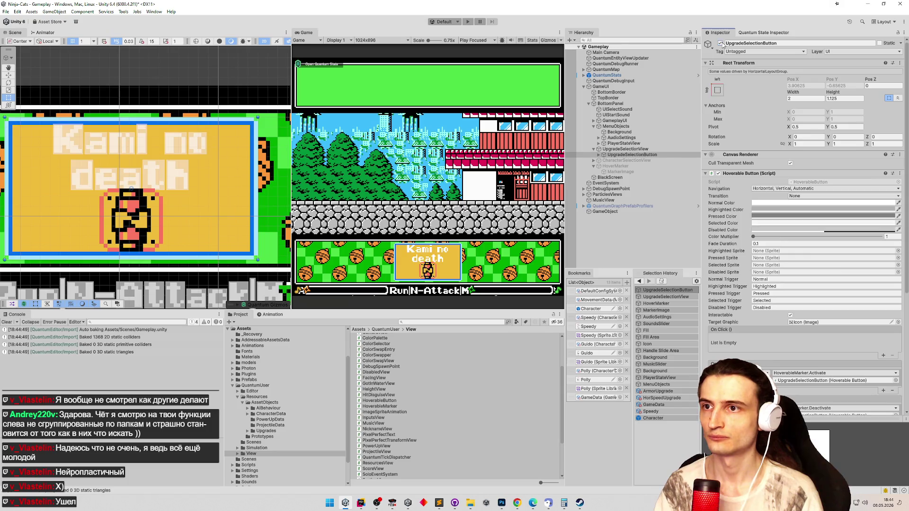
{"action": "key", "text": "alt+shift+a"}
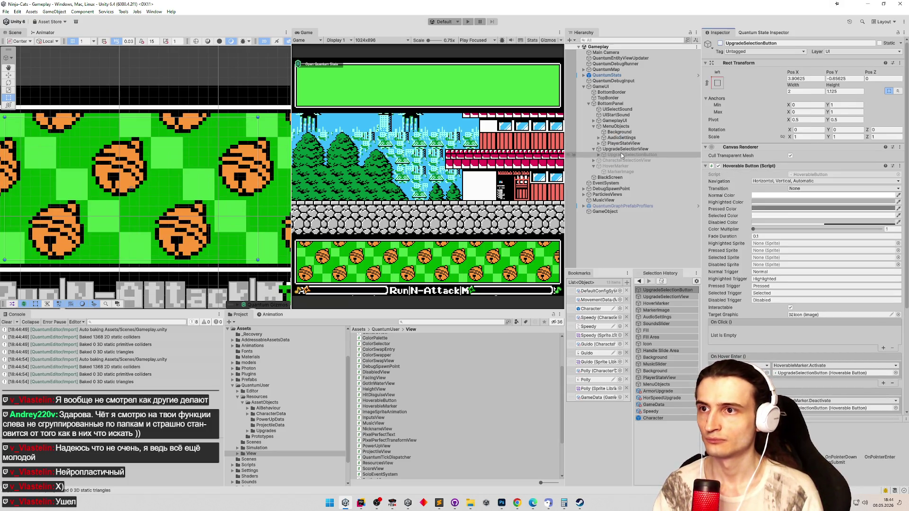
Give UpgradeSelectionButton an On Click entry making UIStartSound's AudioSource play, then enter Play mode
{"action": "left_click", "coordinate": [621, 149]}
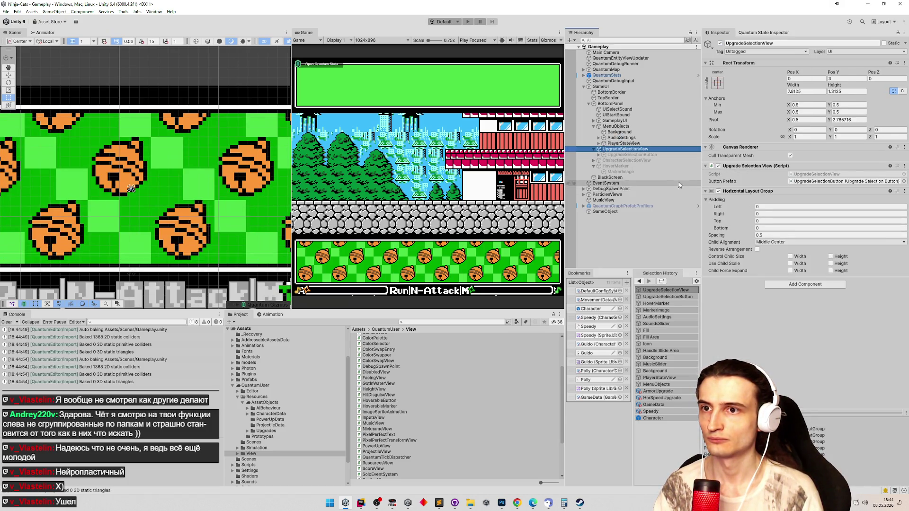
{"action": "left_click", "coordinate": [621, 154]}
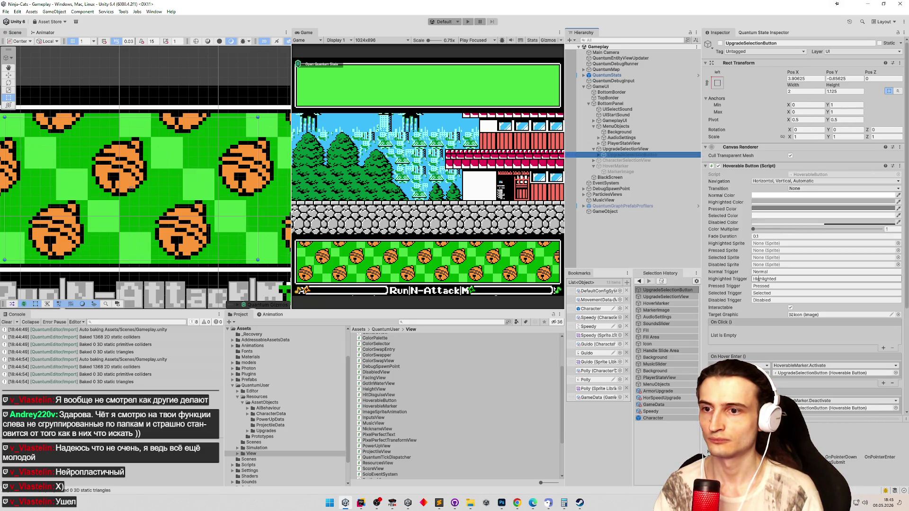
{"action": "scroll", "coordinate": [817, 284], "scroll_direction": "down", "scroll_amount": 1}
{"action": "scroll", "coordinate": [863, 303], "scroll_direction": "down", "scroll_amount": 1}
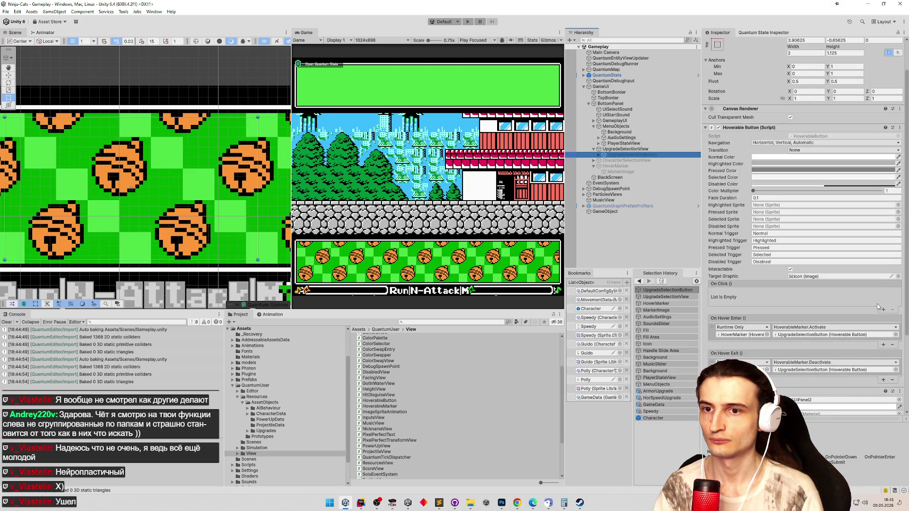
{"action": "left_click", "coordinate": [885, 309]}
{"action": "left_click", "coordinate": [883, 310]}
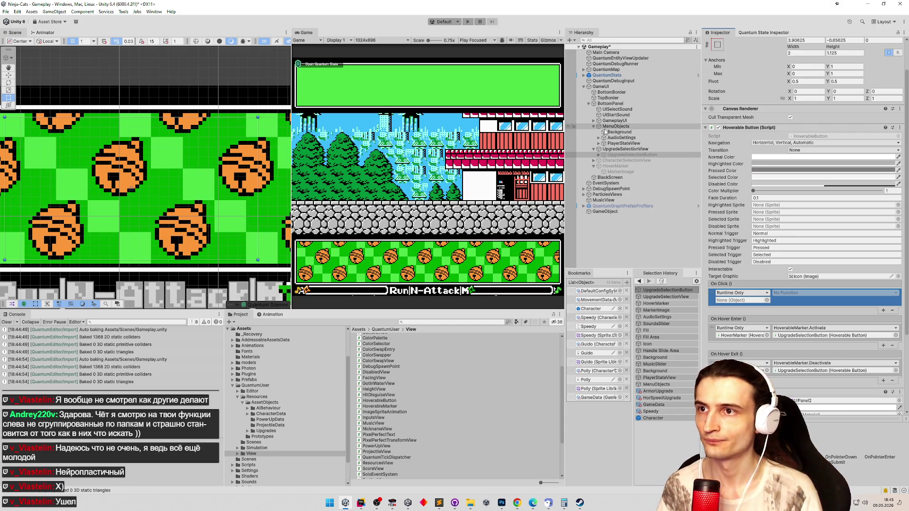
{"action": "left_click_drag", "start_coordinate": [612, 115], "coordinate": [742, 300]}
{"action": "left_click", "coordinate": [825, 292]}
{"action": "mouse_move", "coordinate": [799, 327]}
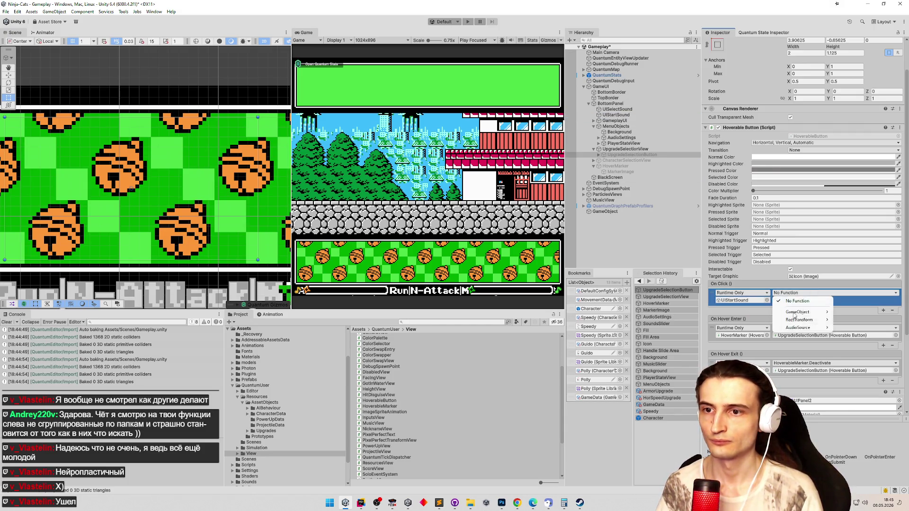
{"action": "left_click", "coordinate": [679, 280]}
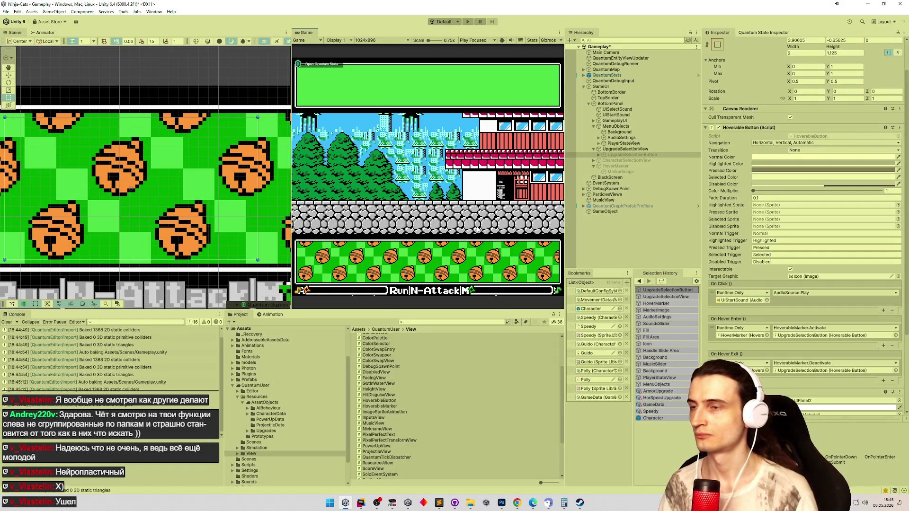
{"action": "key", "text": "ctrl+p"}
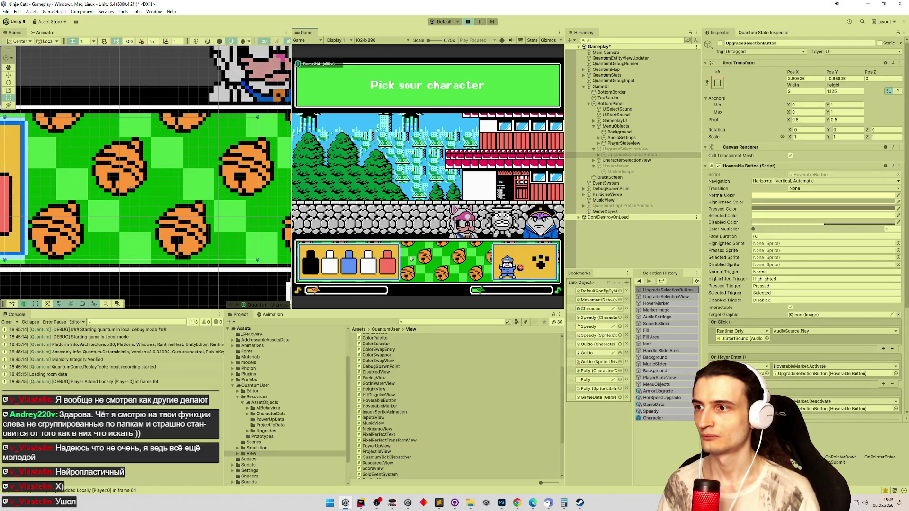
Pick the red character colour, confirm the character and choose the hovered Armor upgrade card
{"action": "left_click", "coordinate": [389, 268]}
{"action": "left_click", "coordinate": [400, 231]}
{"action": "left_click", "coordinate": [387, 254]}
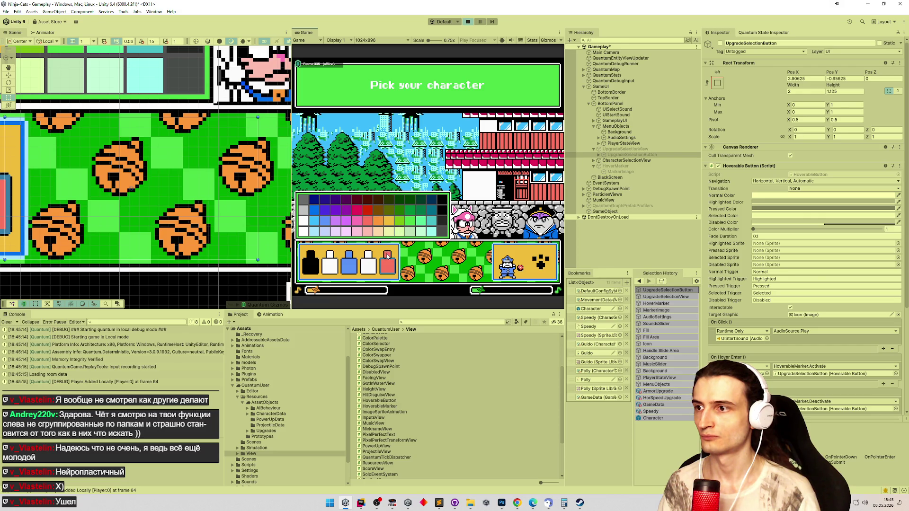
{"action": "left_click", "coordinate": [537, 262]}
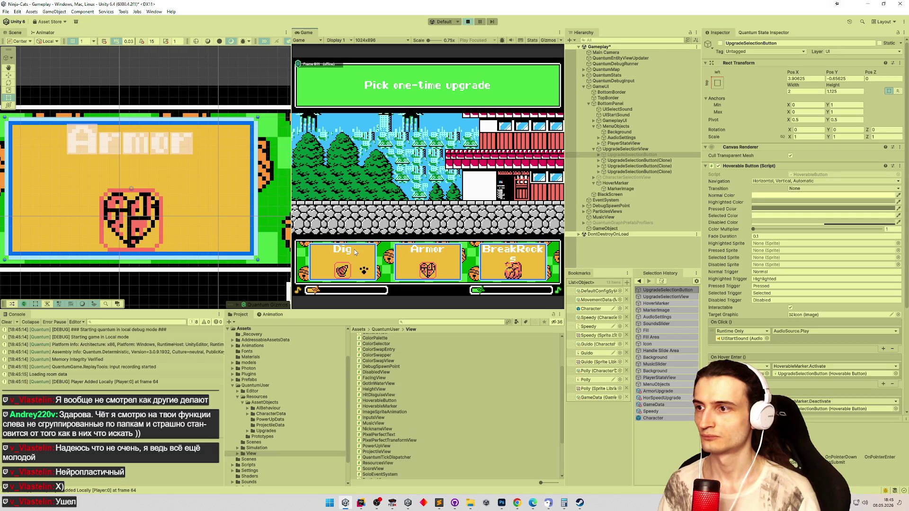
{"action": "left_click", "coordinate": [442, 260]}
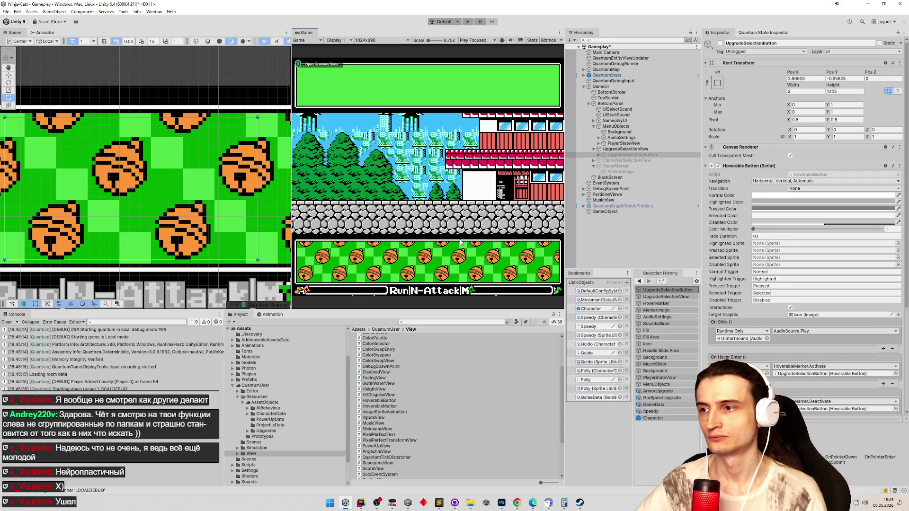
Set MarkerImage's scale to 0.0625 on every axis, undoing an oversized value on the way
{"action": "double_click", "coordinate": [623, 172]}
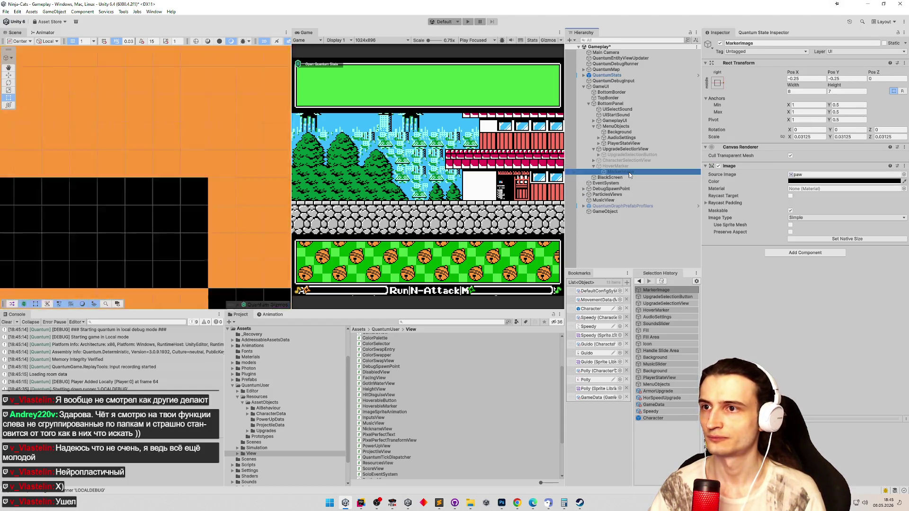
{"action": "left_click", "coordinate": [618, 165]}
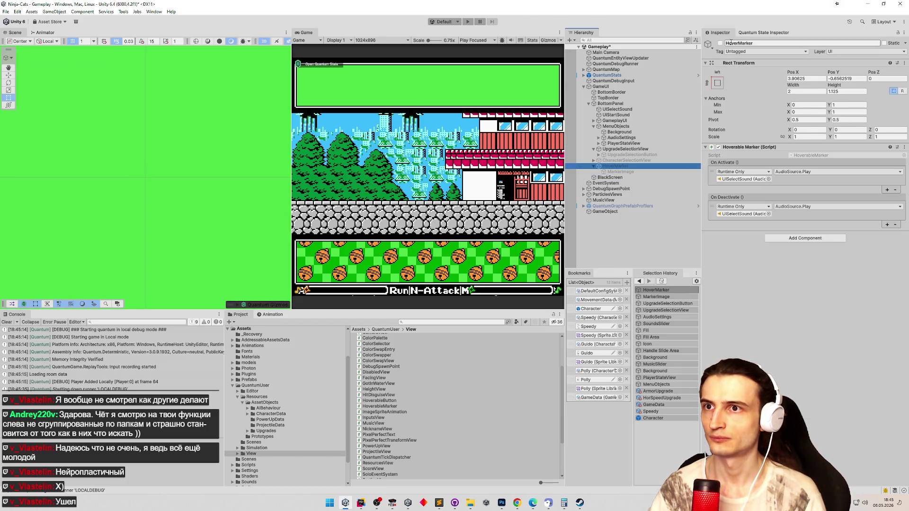
{"action": "double_click", "coordinate": [618, 171]}
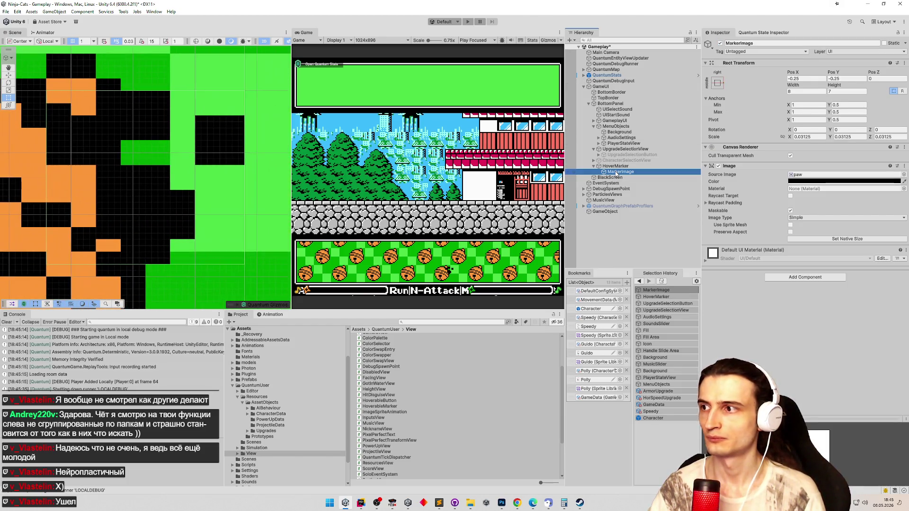
{"action": "scroll", "coordinate": [159, 144], "scroll_direction": "down", "scroll_amount": 5}
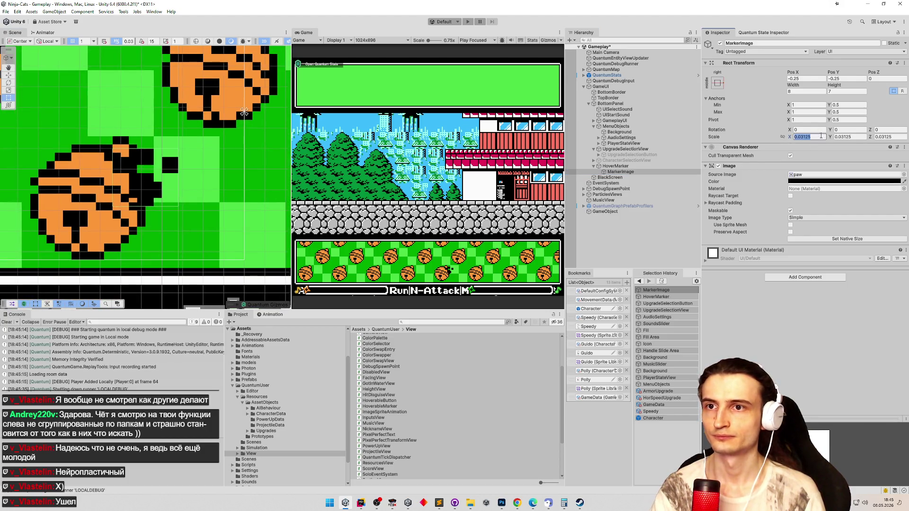
{"action": "key", "text": "Return"}
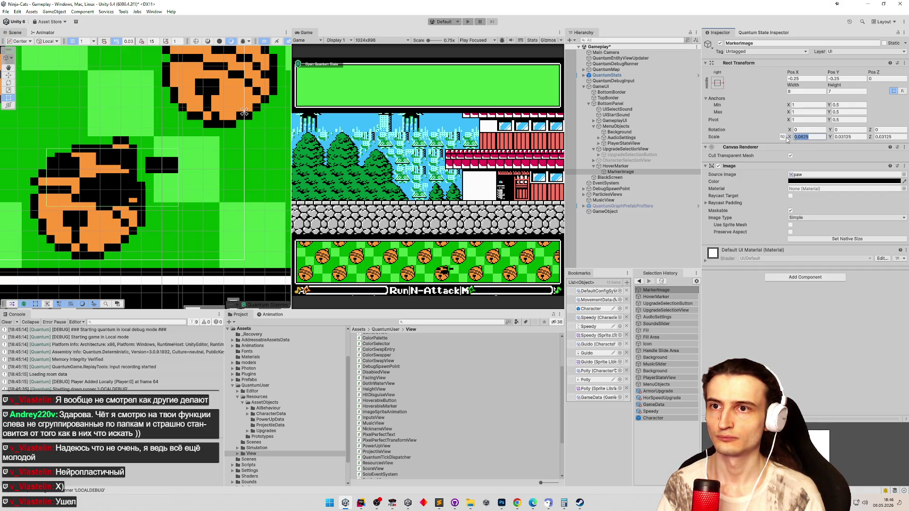
{"action": "key", "text": "Return"}
{"action": "type", "text": "0.125"}
{"action": "left_click", "coordinate": [889, 137]}
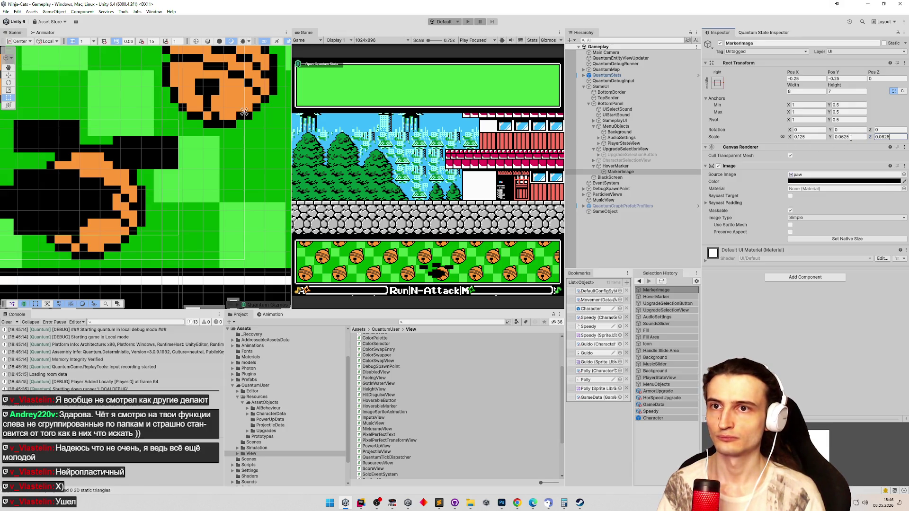
{"action": "key", "text": "ctrl+z"}
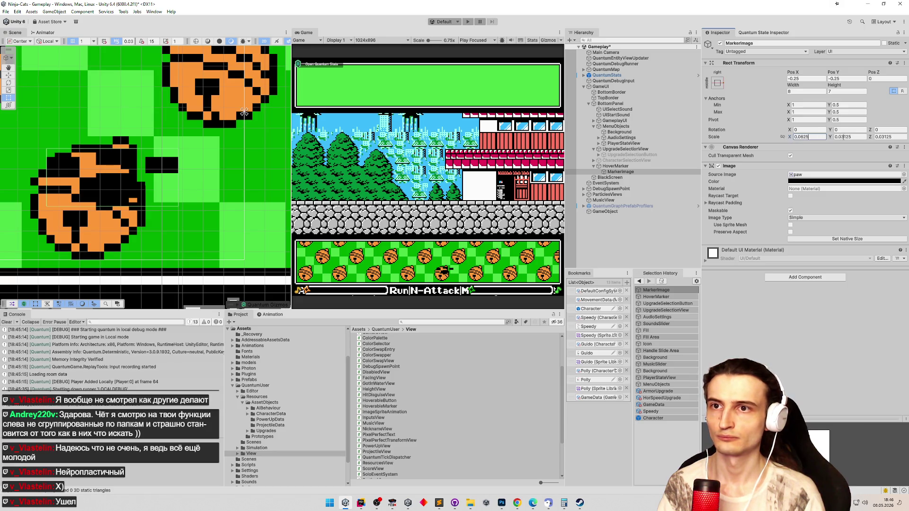
{"action": "type", "text": "0.0625"}
{"action": "key", "text": "Tab"}
{"action": "key", "text": "ctrl+s"}
Play through character selection and hover the upgrade cards to check the larger paw marker
{"action": "key", "text": "ctrl+p"}
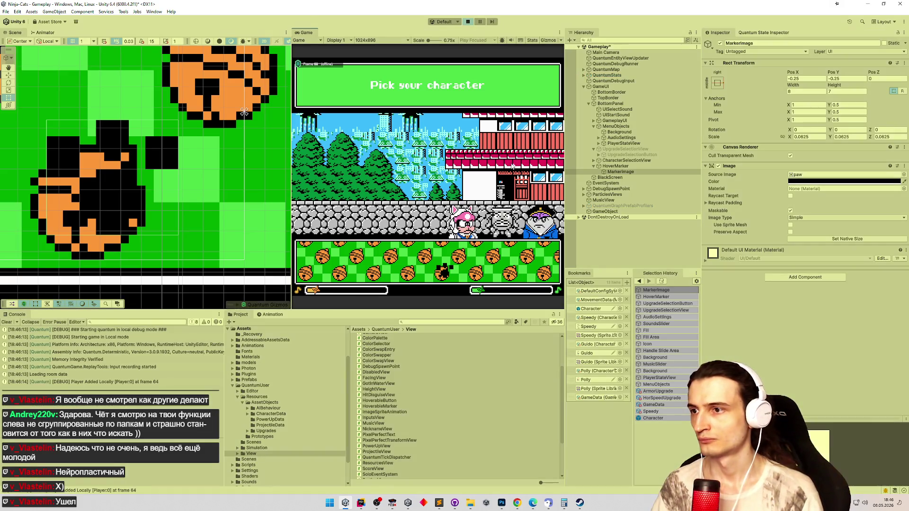
{"action": "left_click", "coordinate": [530, 253]}
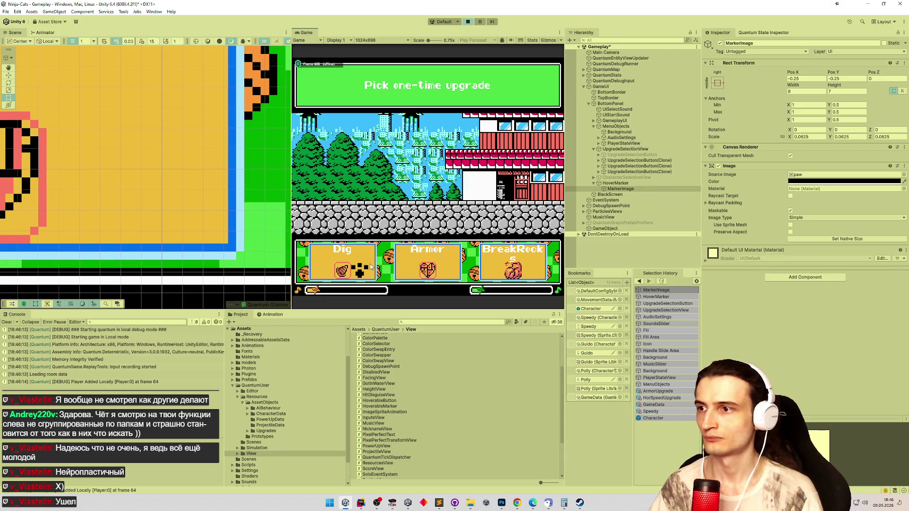
{"action": "left_click", "coordinate": [414, 260]}
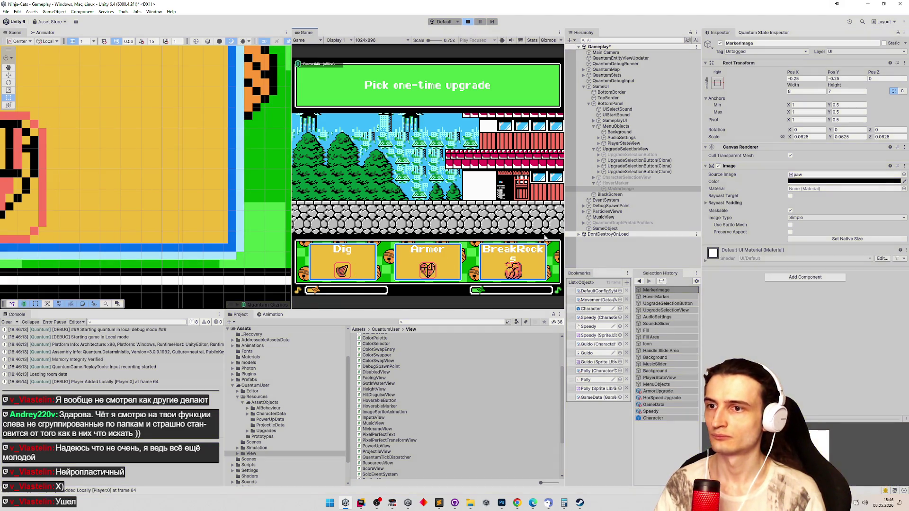
{"action": "left_click", "coordinate": [626, 157]}
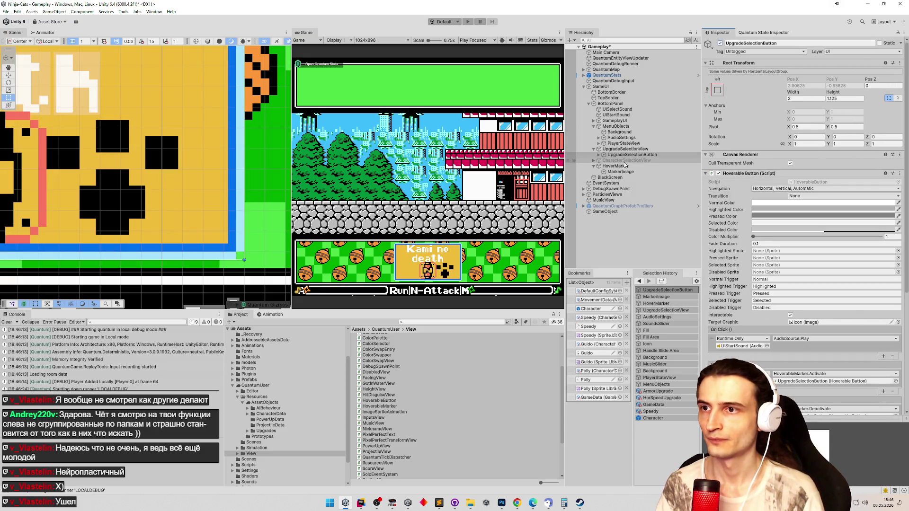
Adjust MarkerImage's Pos X and remove HoverMarker's On Deactivate AudioSource.Play entry
{"action": "left_click", "coordinate": [601, 171]}
{"action": "scroll", "coordinate": [234, 117], "scroll_direction": "down", "scroll_amount": 1}
{"action": "scroll", "coordinate": [224, 124], "scroll_direction": "down", "scroll_amount": 2}
{"action": "scroll", "coordinate": [213, 131], "scroll_direction": "down", "scroll_amount": 2}
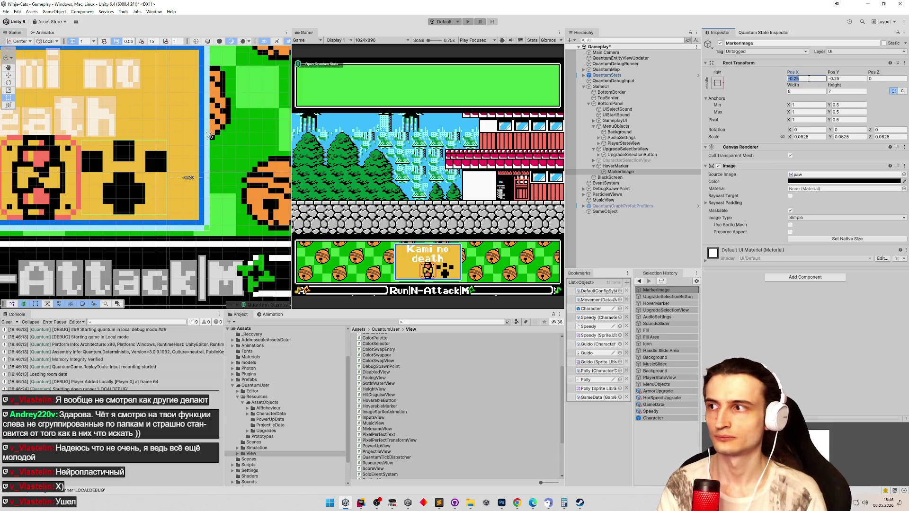
{"action": "type", "text": "0"}
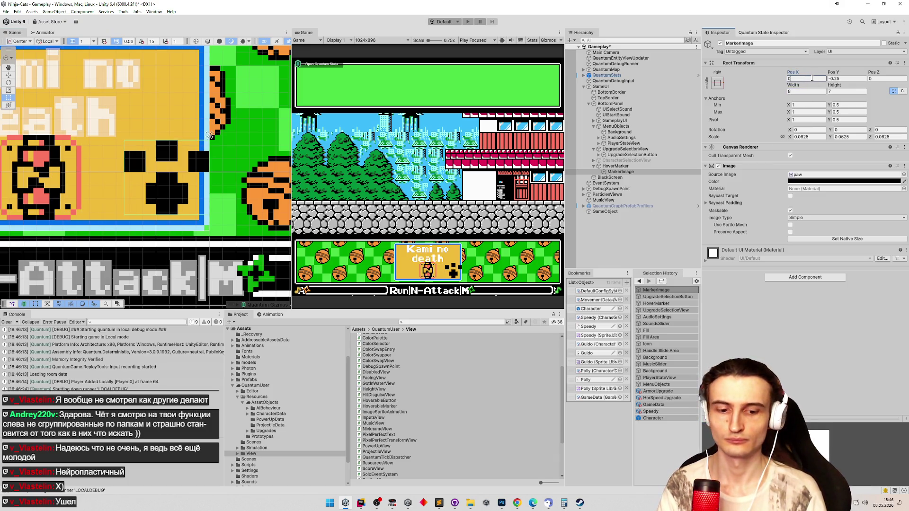
{"action": "key", "text": "ctrl+z"}
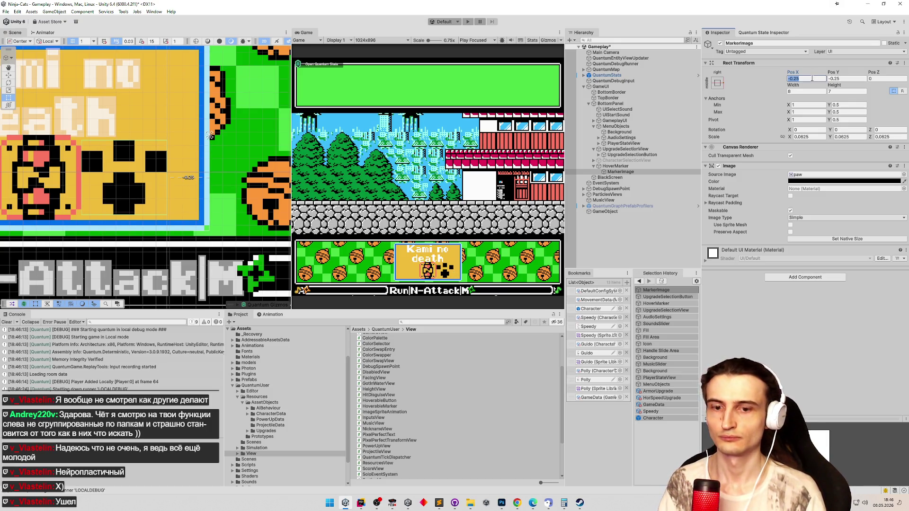
{"action": "type", "text": "0"}
{"action": "type", "text": "5"}
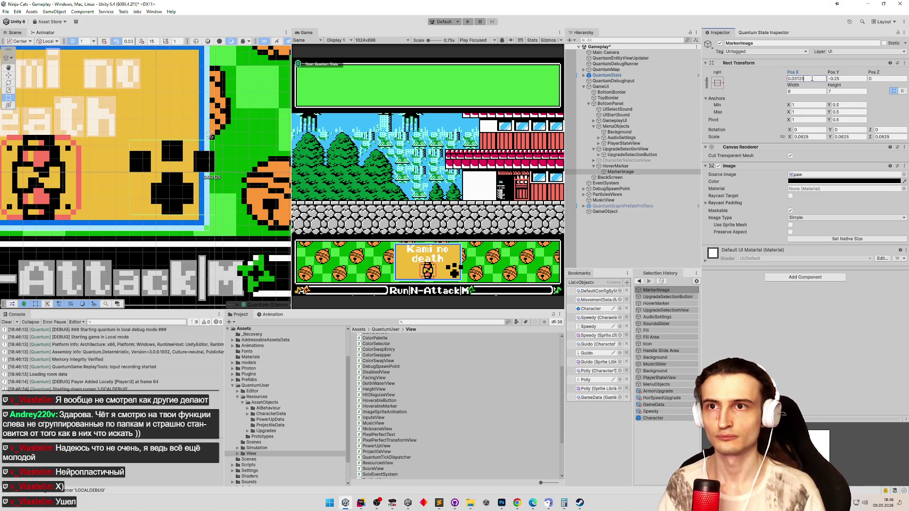
{"action": "type", "text": "4"}
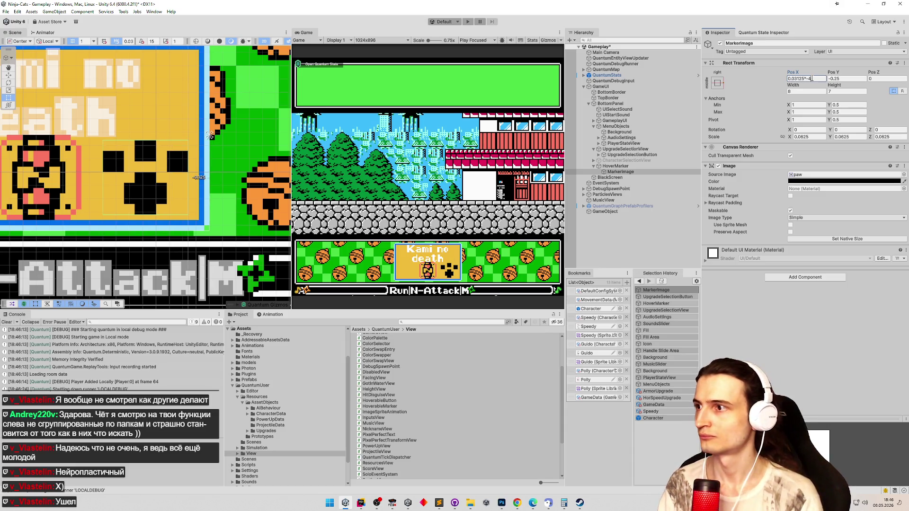
{"action": "key", "text": "BackSpace"}
{"action": "type", "text": "5"}
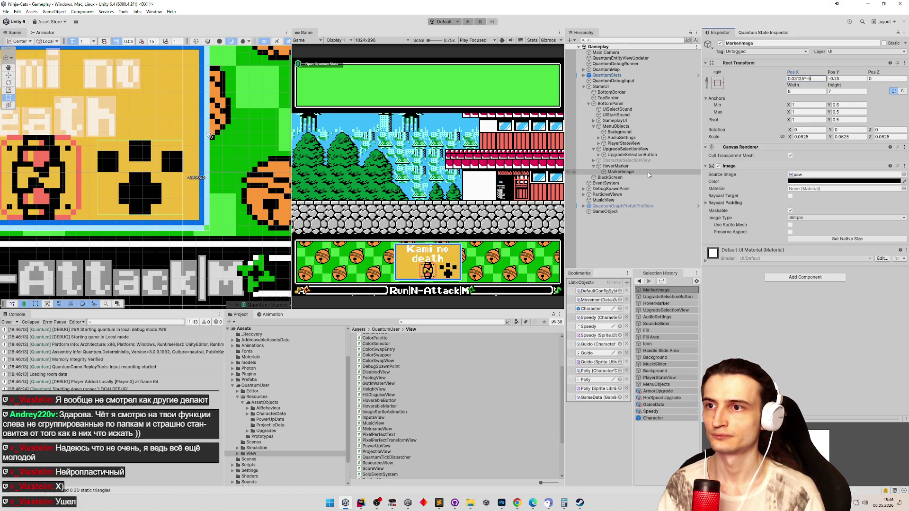
{"action": "left_click", "coordinate": [614, 166]}
{"action": "left_click", "coordinate": [894, 225]}
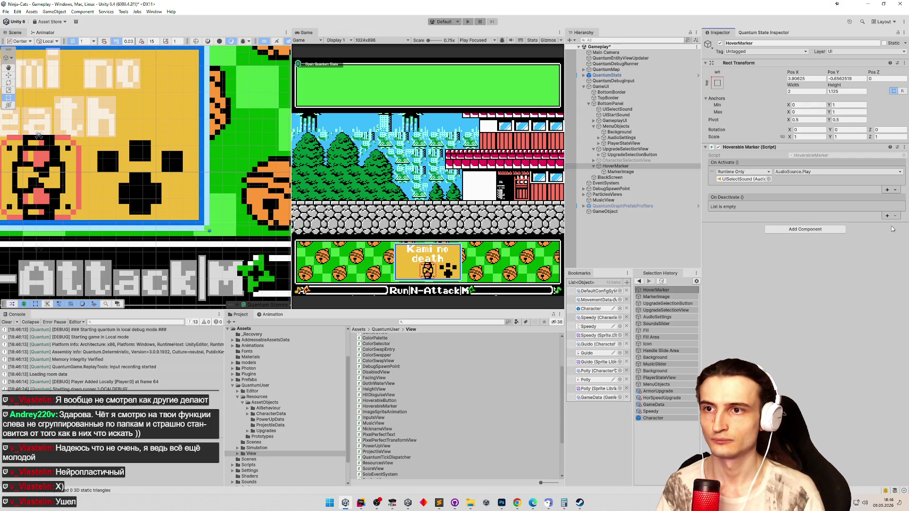
Untick UpgradeSelectionButton's active checkbox and play to the upgrade choice with the paw on BreakRock
{"action": "key", "text": "ctrl+p"}
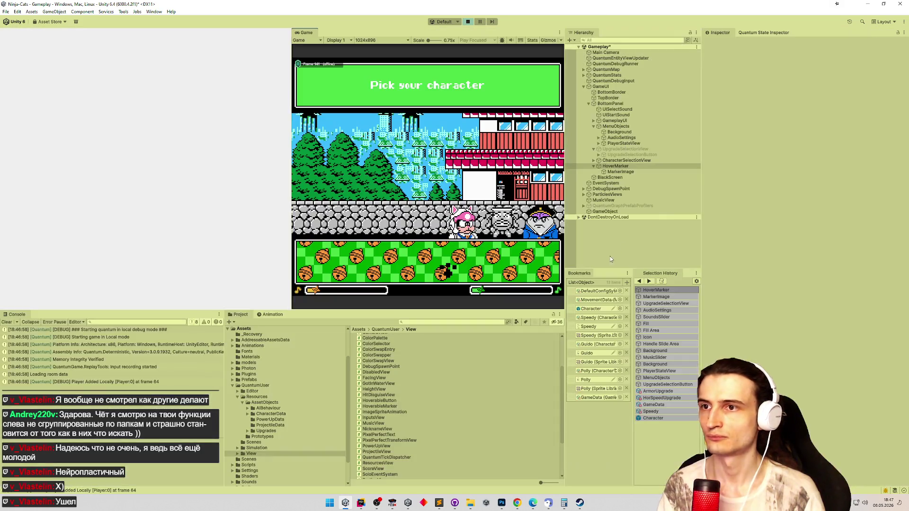
{"action": "key", "text": "space"}
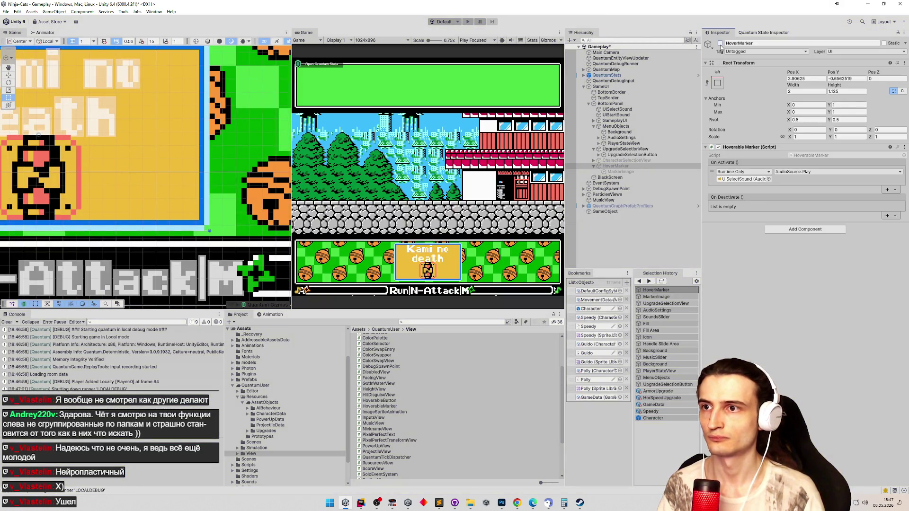
{"action": "left_click", "coordinate": [623, 143]}
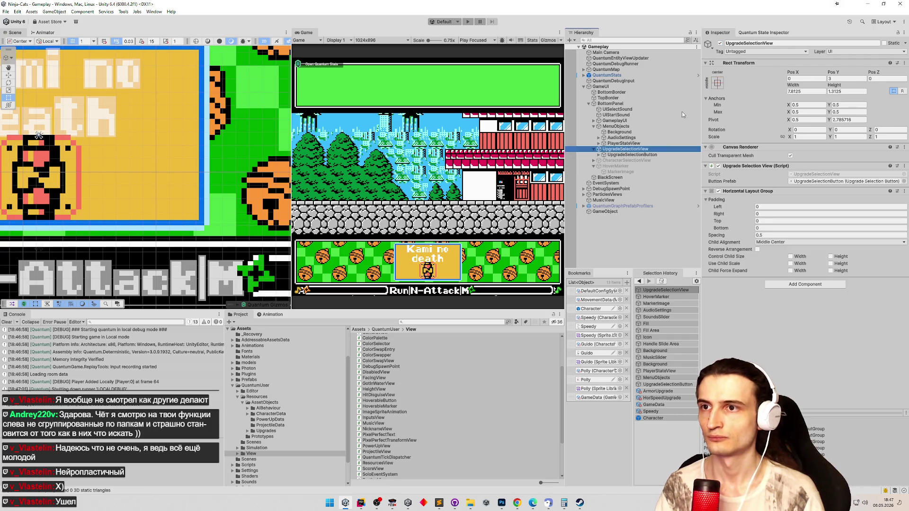
{"action": "left_click", "coordinate": [632, 155]}
{"action": "left_click", "coordinate": [721, 44]}
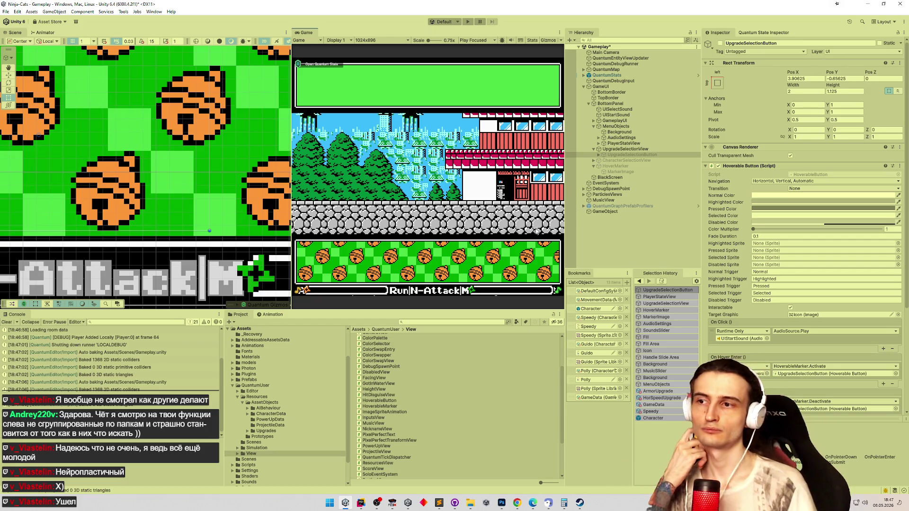
{"action": "left_click", "coordinate": [541, 258]}
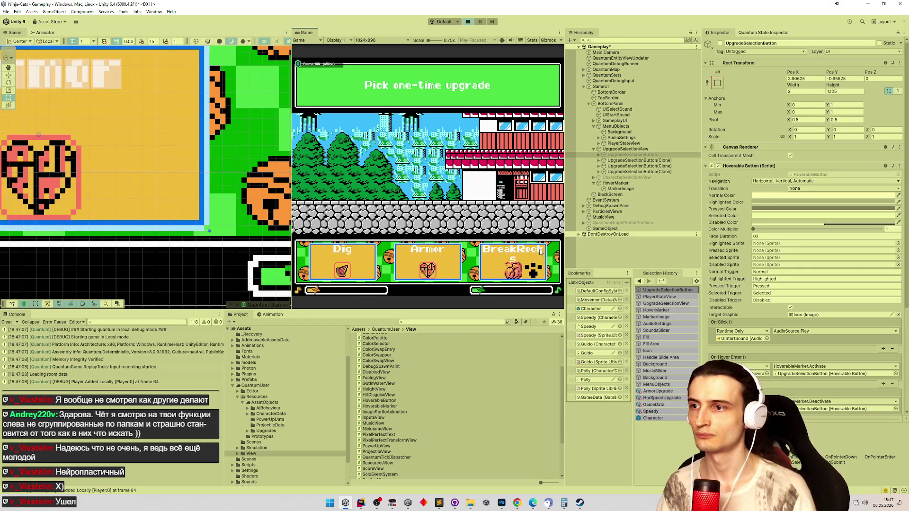